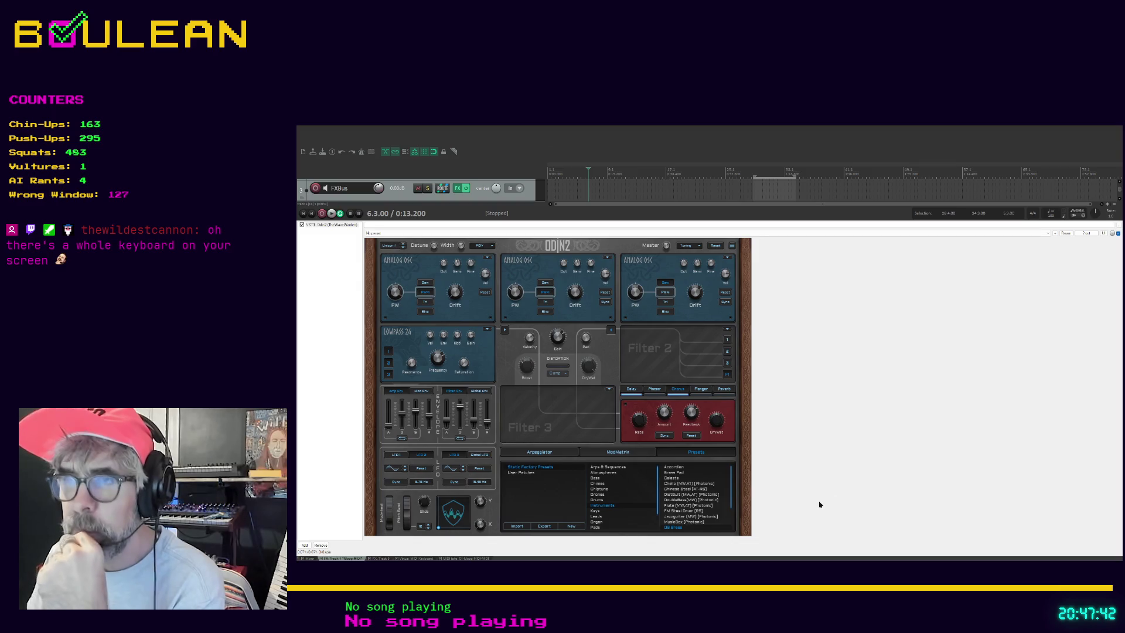
Glance at the Obsidian DAW-search notes, then bring back the Reaper drum-track tutorial.
key("alt+Tab")
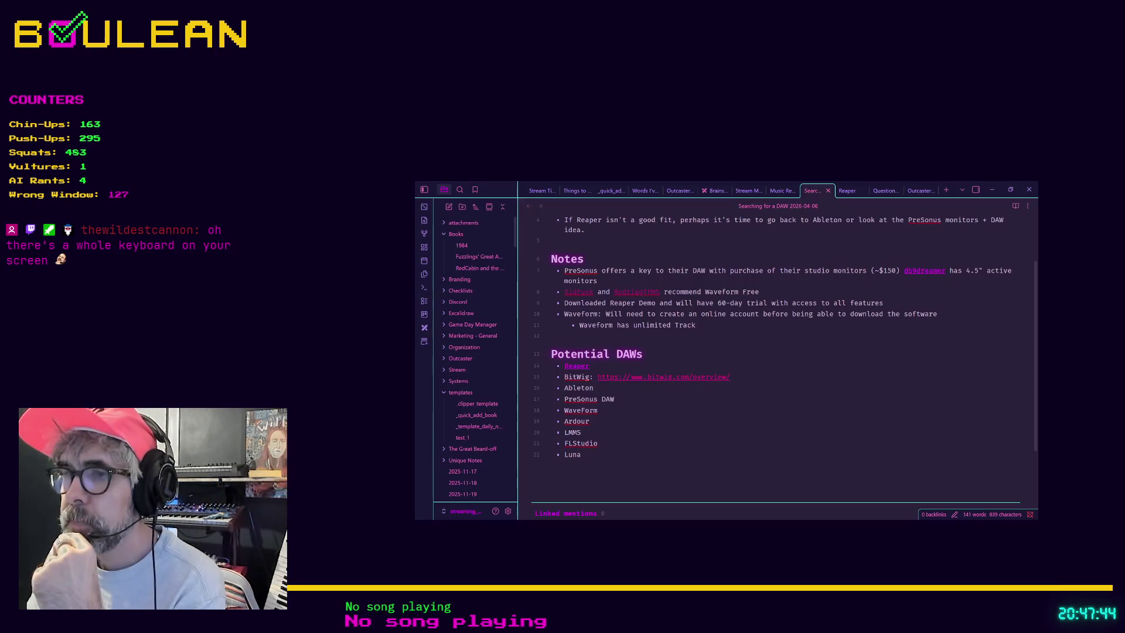
key("alt+Tab")
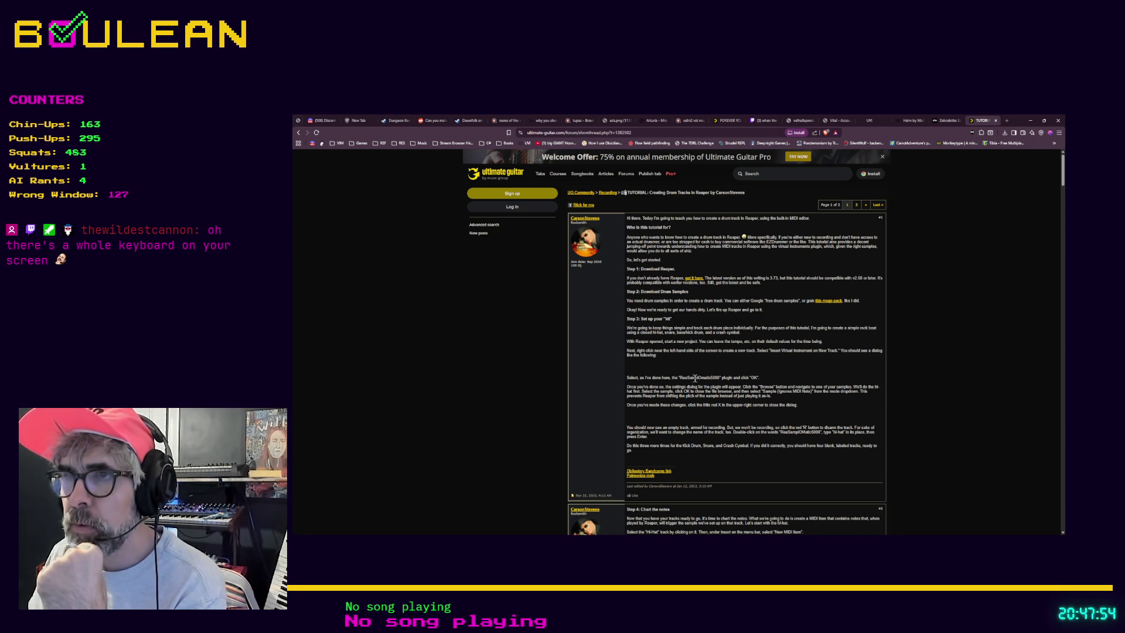
Read the Reaper drum-track tutorial, select the last ReaSamplOmatic5000 track, and minimize the browser.
key("alt+Tab")
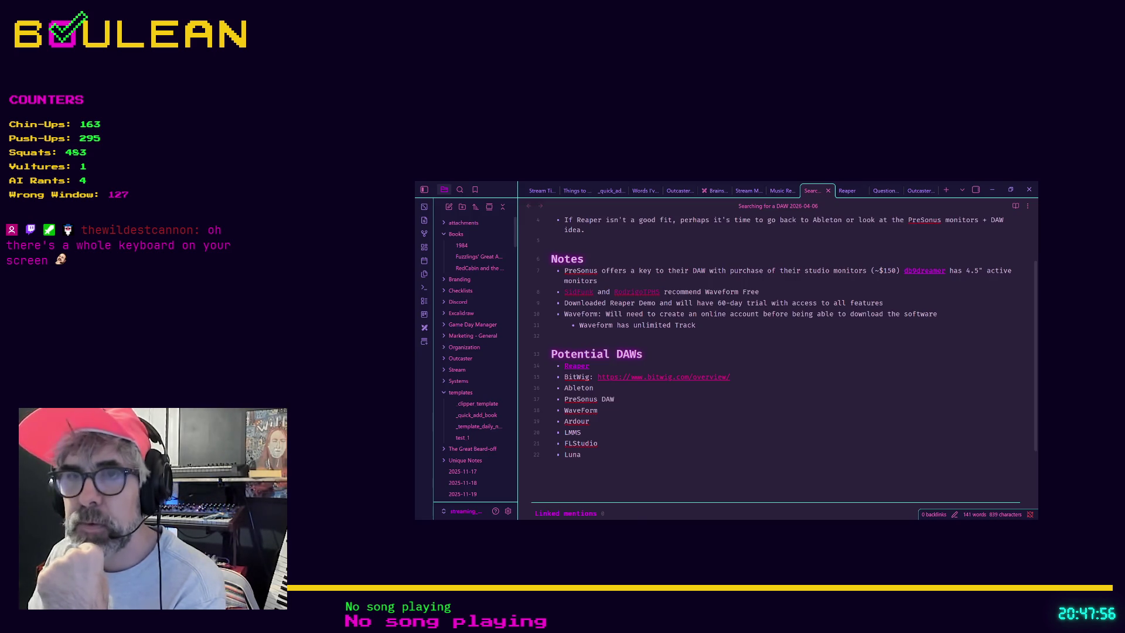
key("alt+Tab")
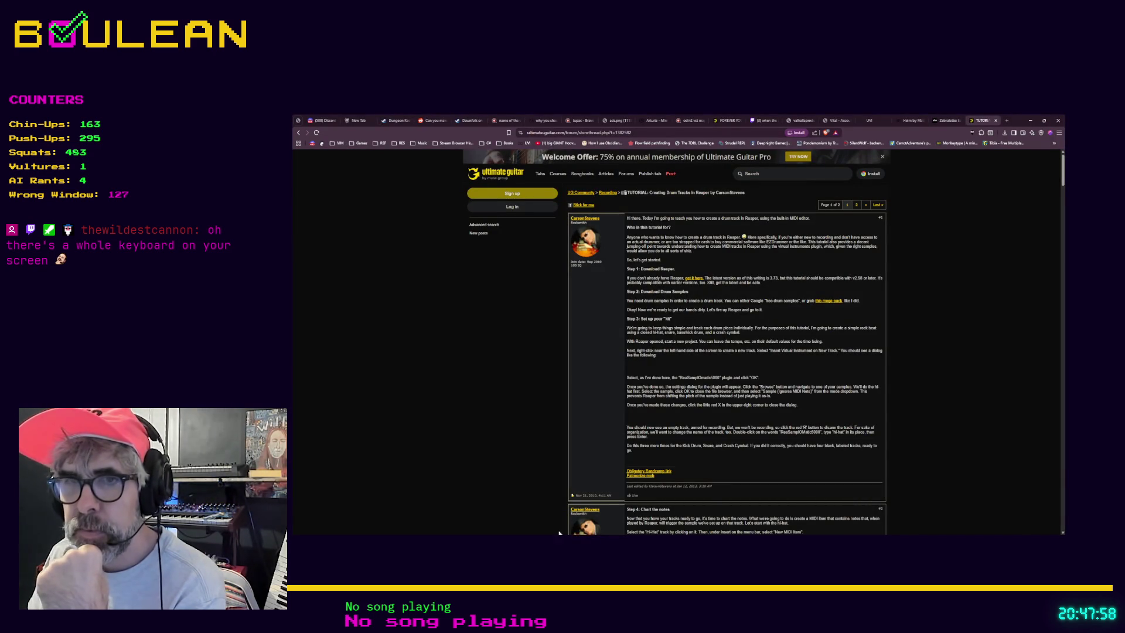
key("alt+Tab")
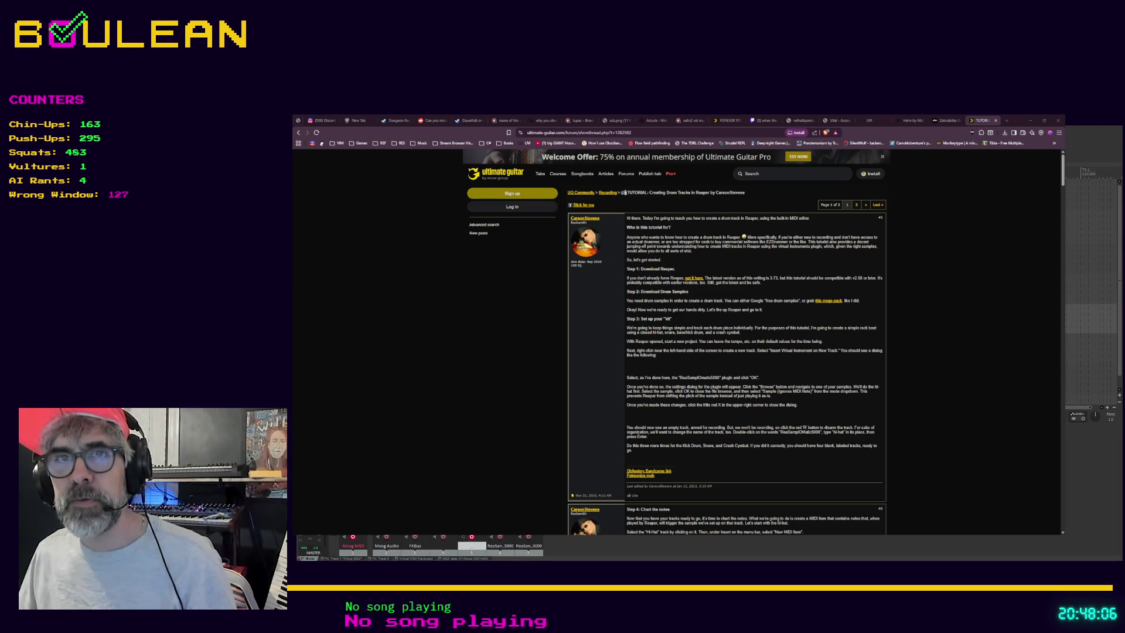
left_click(527, 545)
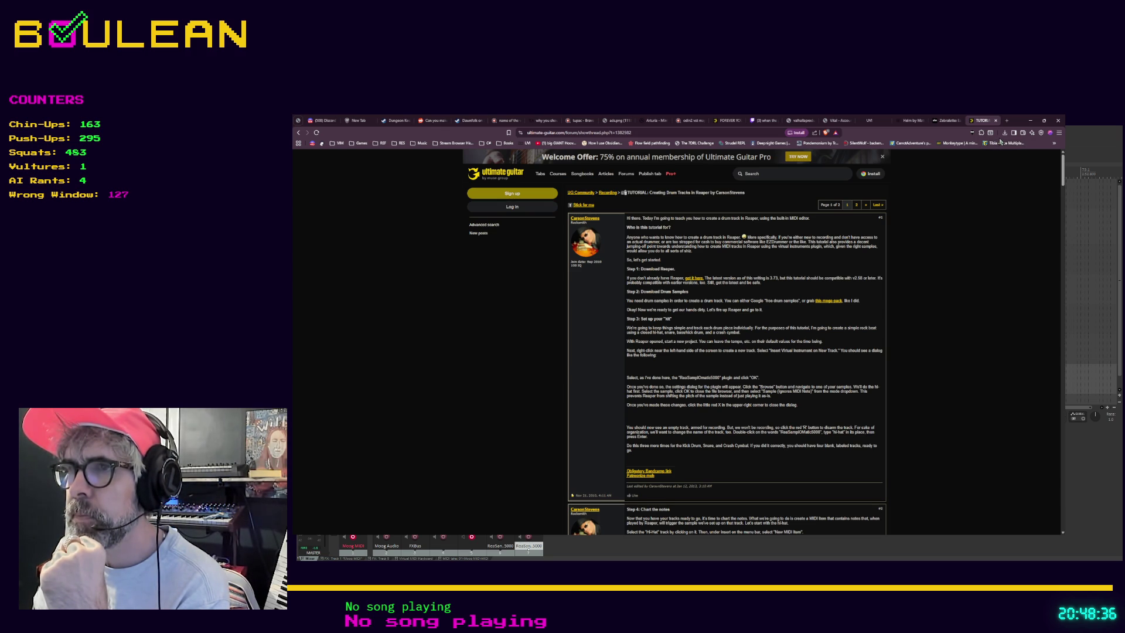
left_click(1030, 120)
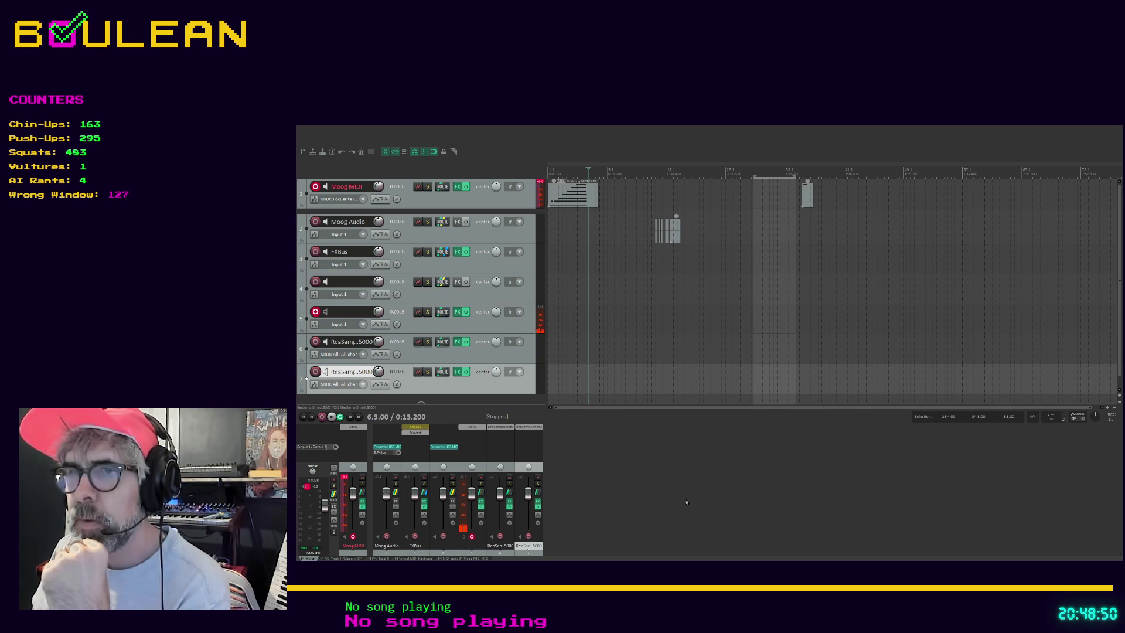
Open track 7's ReaSamplOmatic5000 in the docker and drag its splitter up to enlarge it.
key("shift+f")
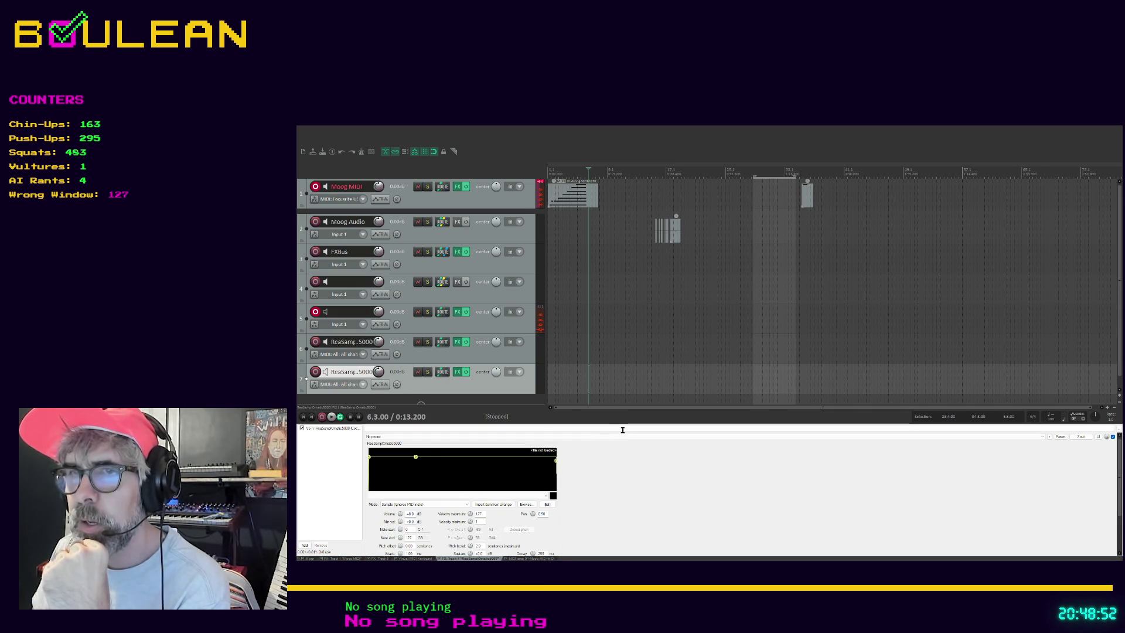
left_click_drag(621, 425, 615, 290)
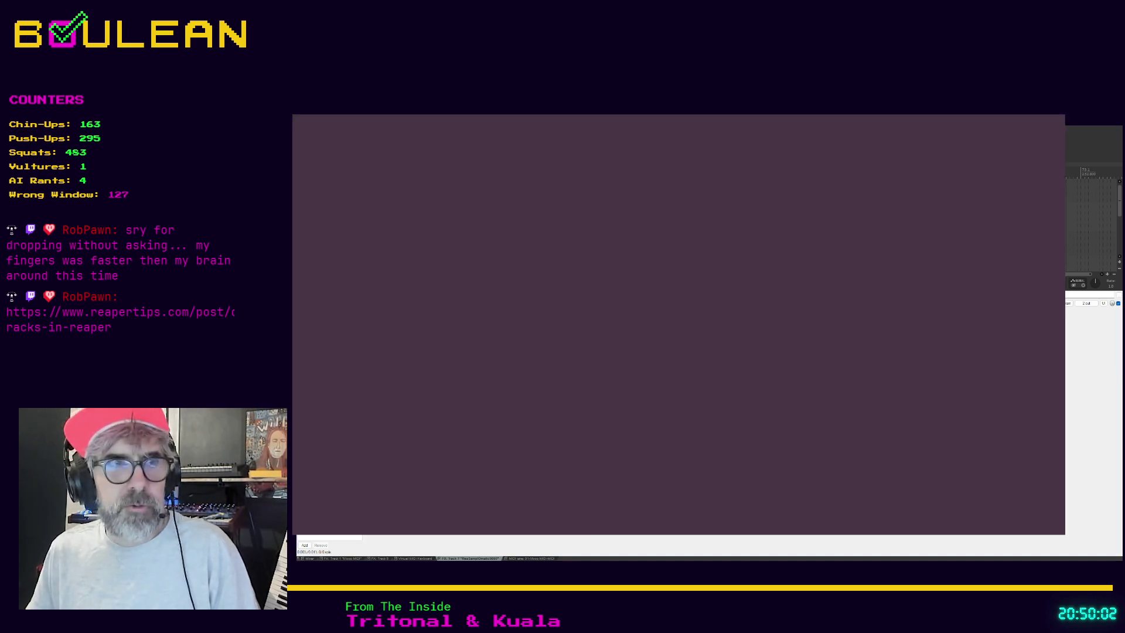
Load the reapertips 'Drum Racks in REAPER' article in a new tab and read it fullscreen.
key("ctrl+t")
type("https://www.reapertips.com/post/drum-racks-in-reaper")
key("Return")
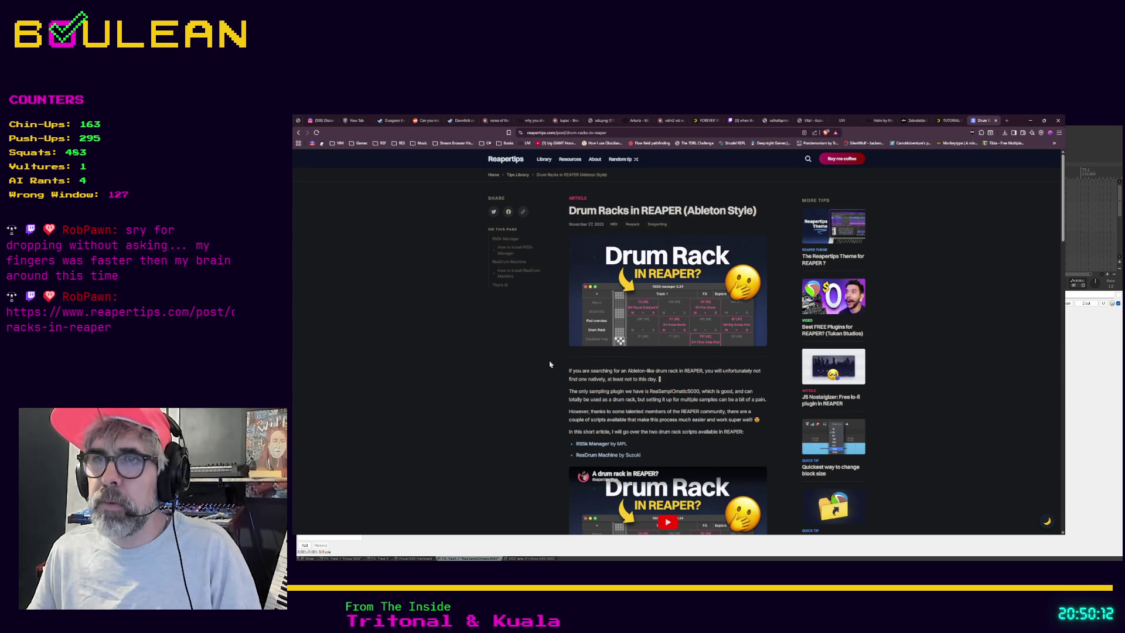
scroll(550, 364, "down", 1)
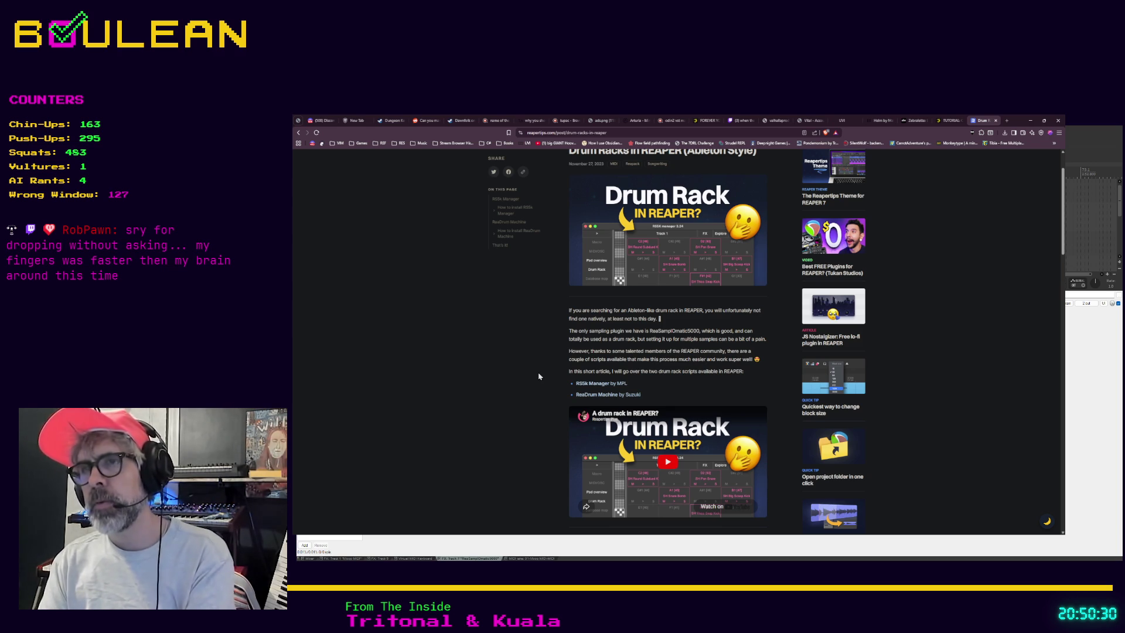
key("F11")
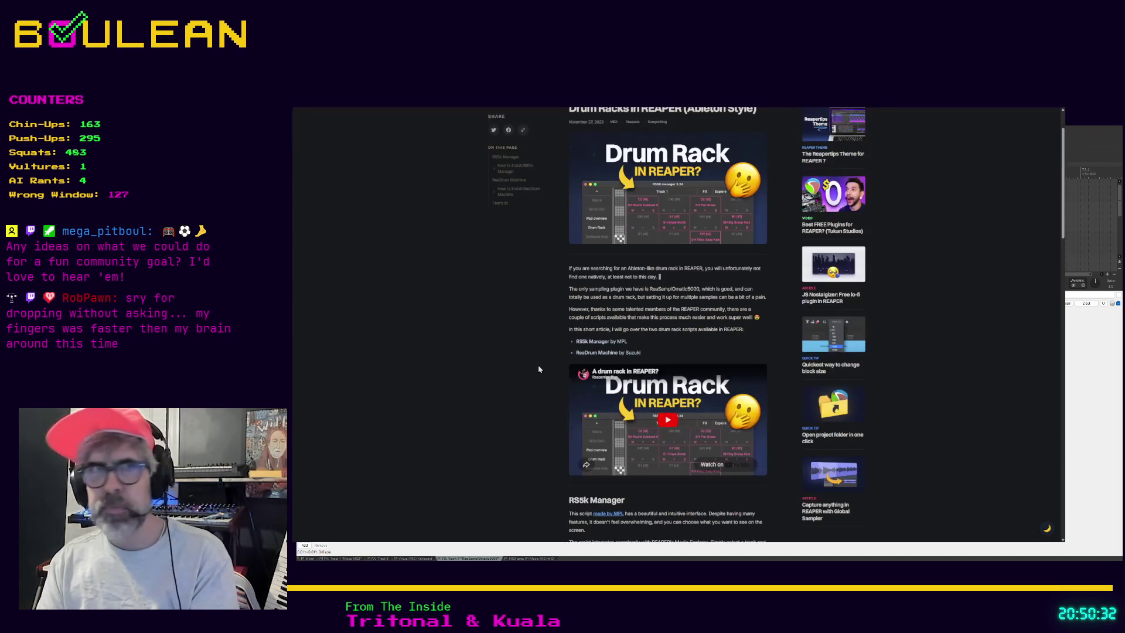
scroll(541, 368, "down", 3)
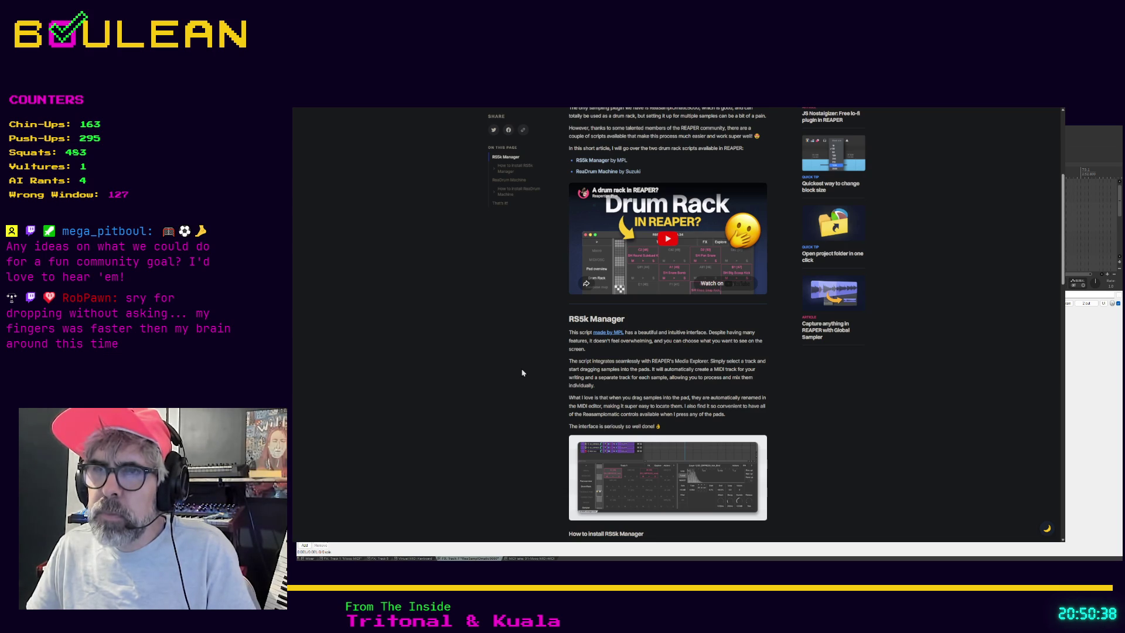
scroll(524, 373, "down", 1)
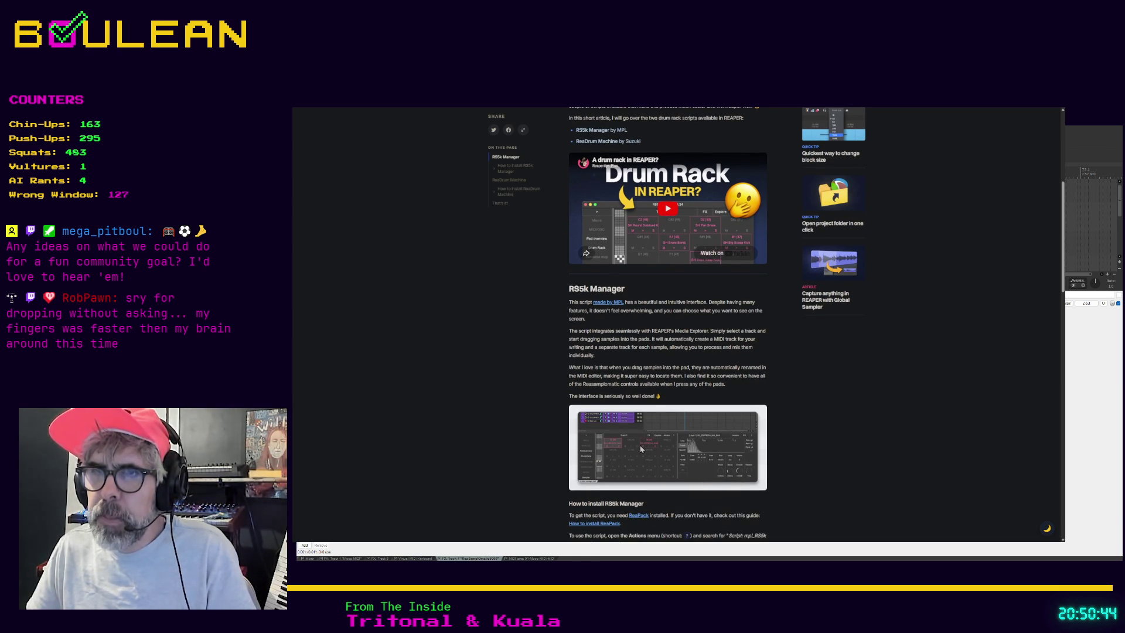
scroll(668, 325, "down", 1)
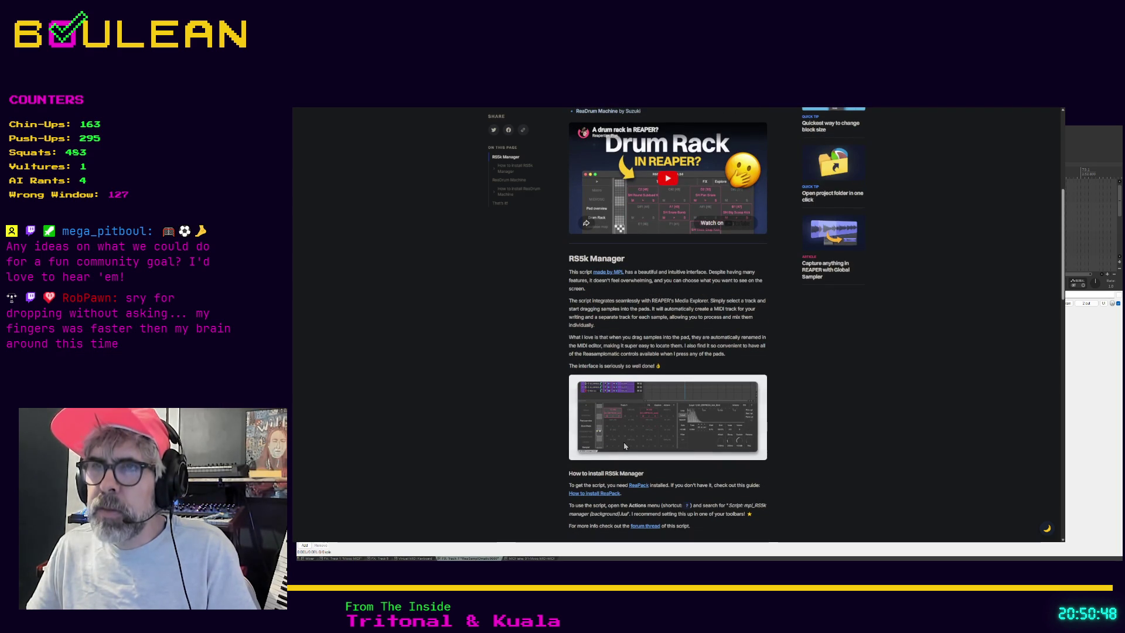
View the enlarged RS5k Manager screenshot, then open the 'made by MPL' forum thread.
key("F11")
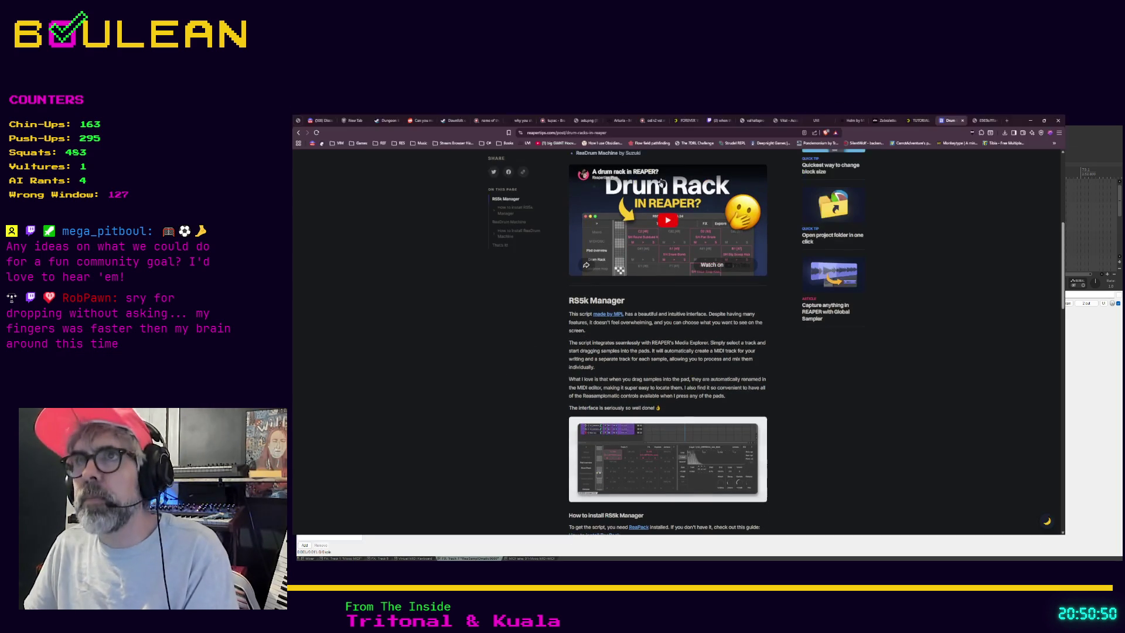
left_click(986, 121)
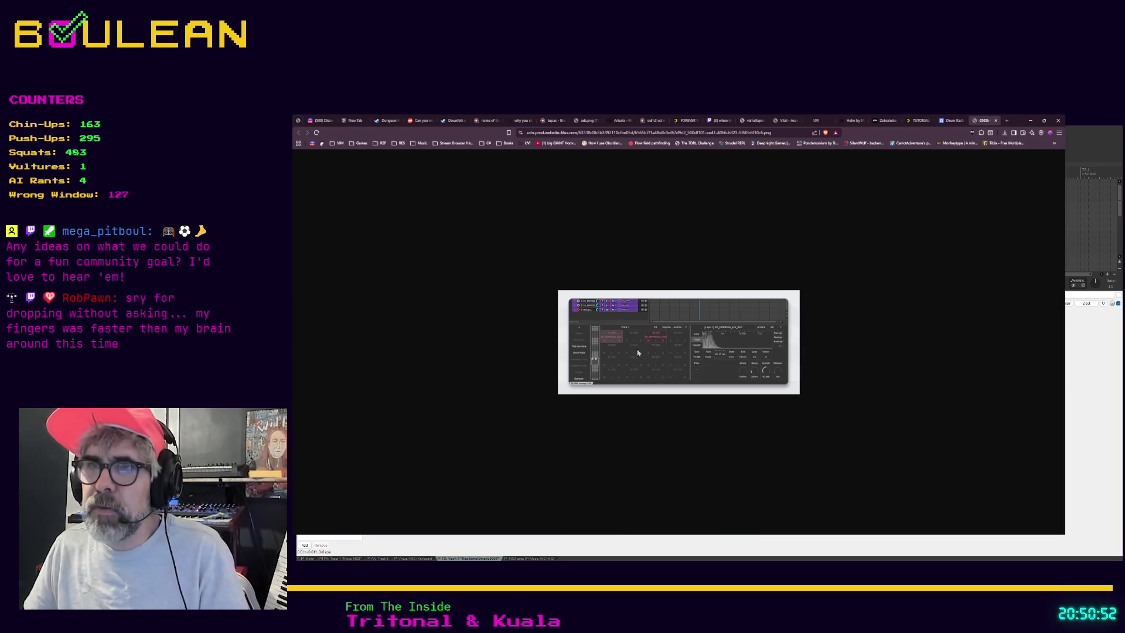
scroll(638, 352, "up", 2)
scroll(636, 350, "up", 1)
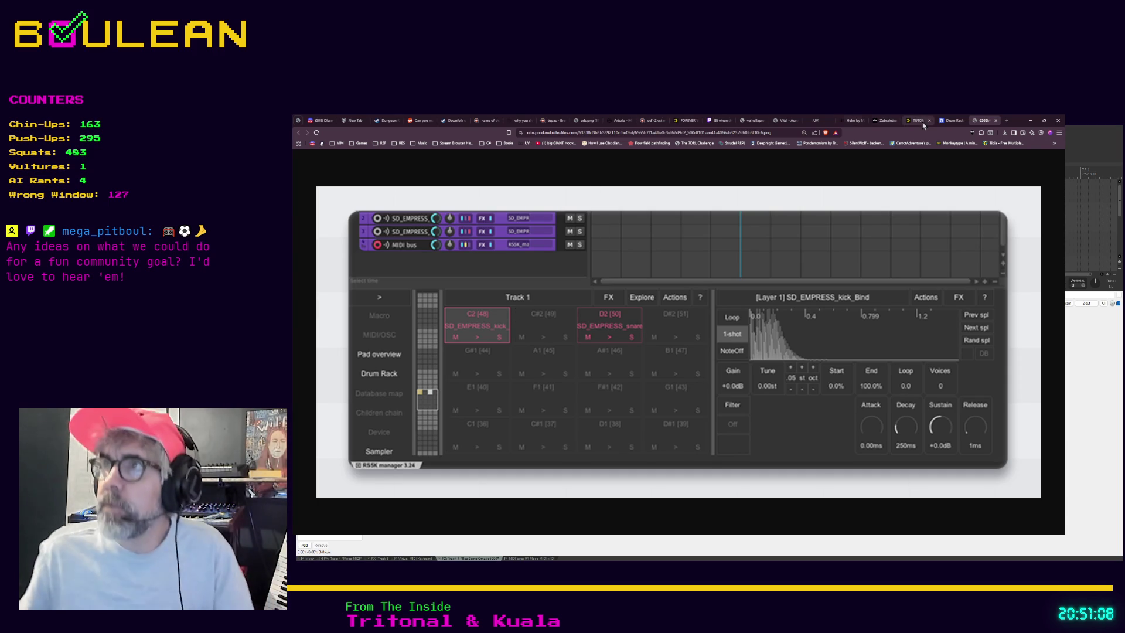
left_click(950, 120)
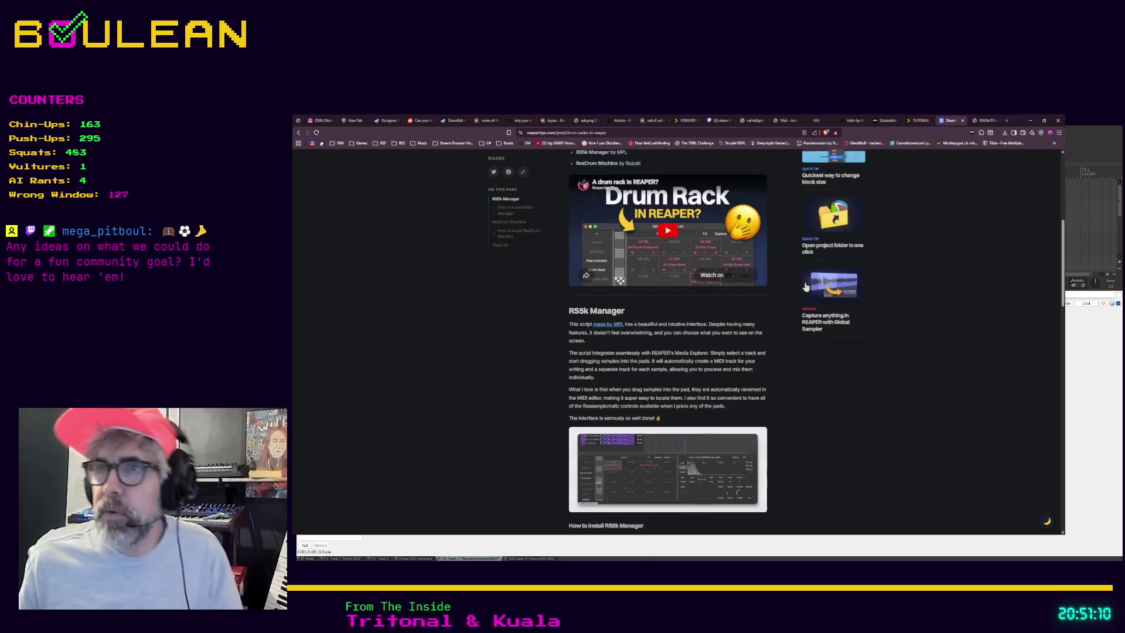
middle_click(614, 315)
left_click(984, 121)
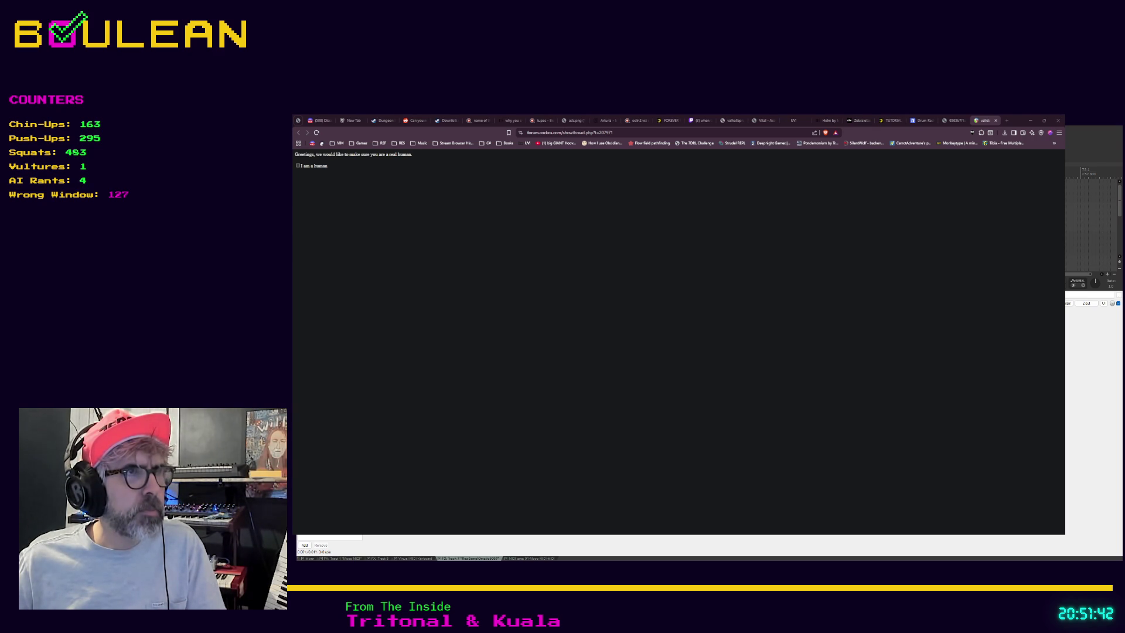
Leave the forum's human-verification page and bring the REAPER project back to the front.
key("alt+Tab")
key("alt+Tab")
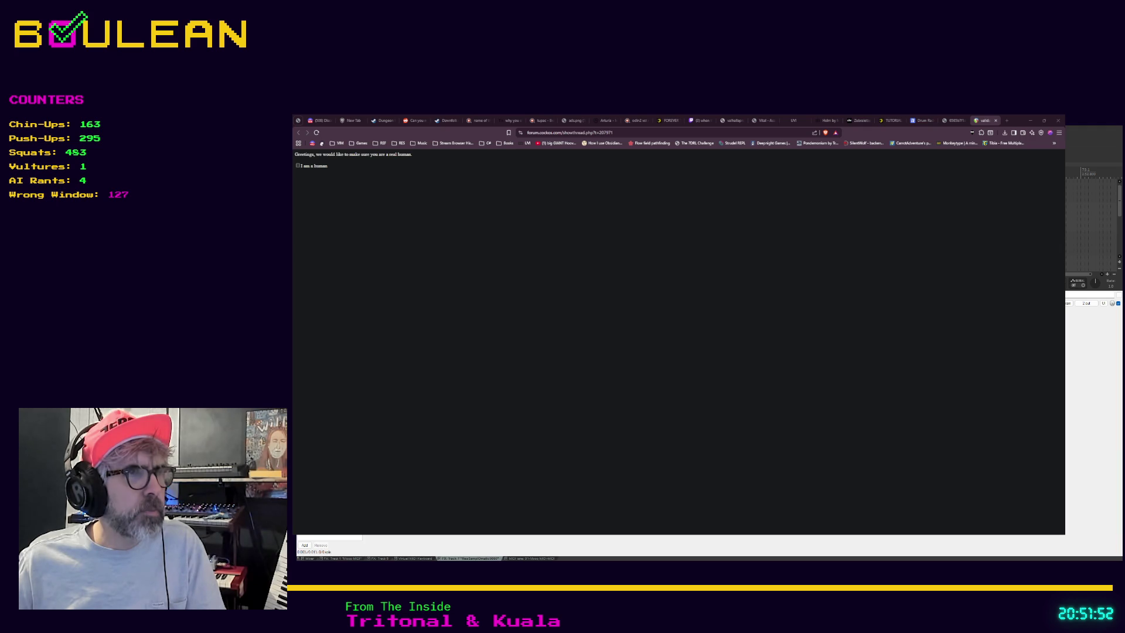
key("alt+Tab")
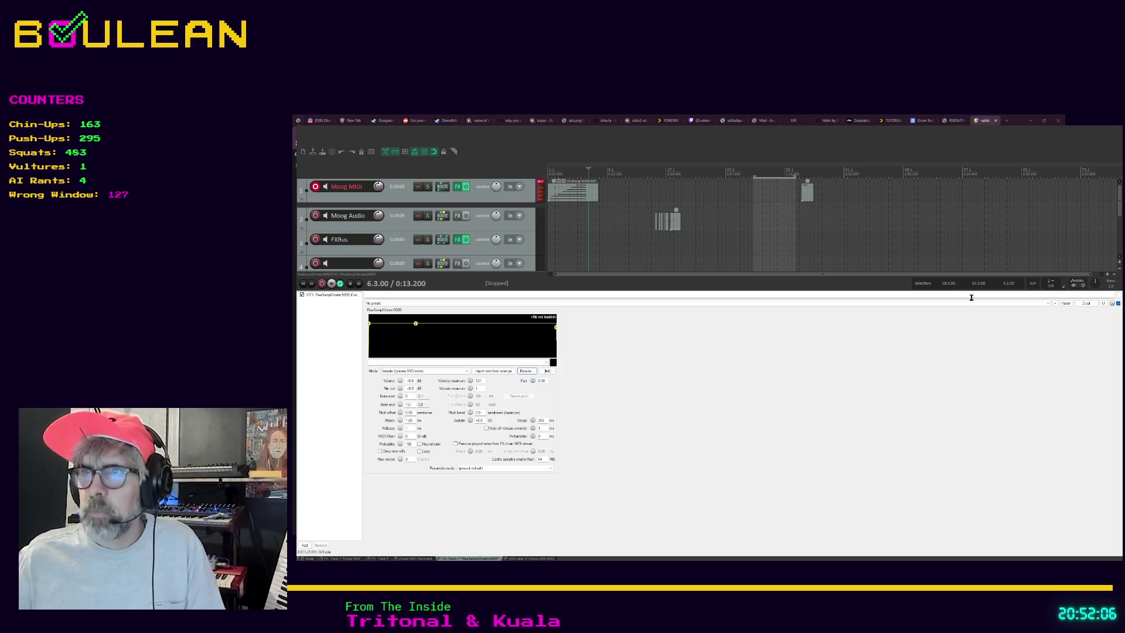
Tick 'I am a human' on the forum and minimize Obsidian to reveal the RS5k thread.
key("alt+Tab")
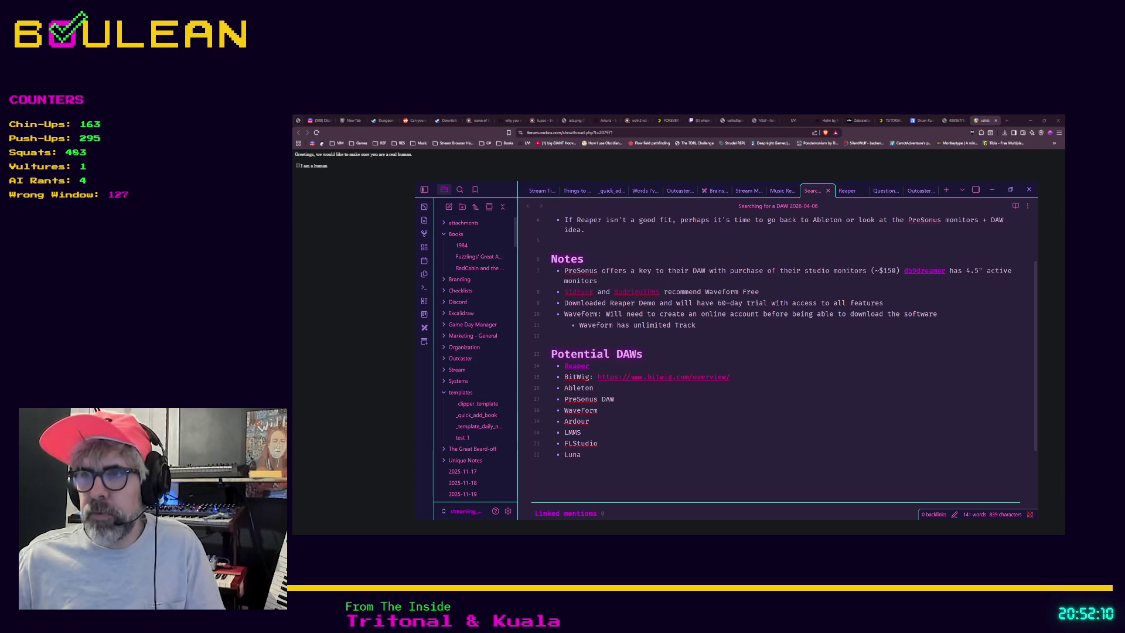
left_click(298, 167)
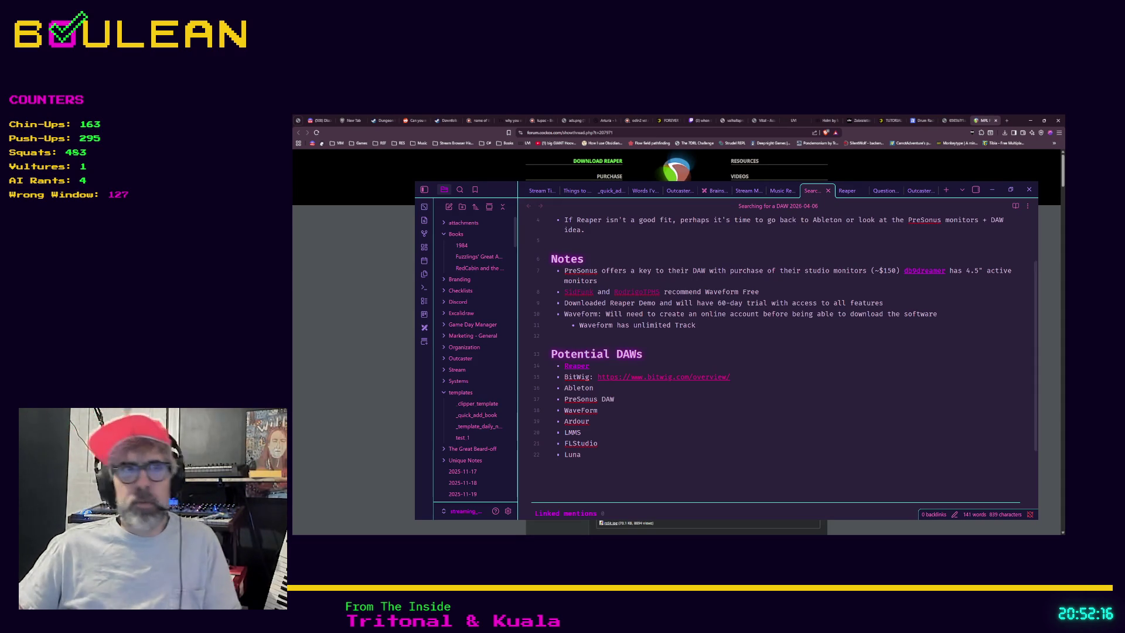
left_click(365, 352)
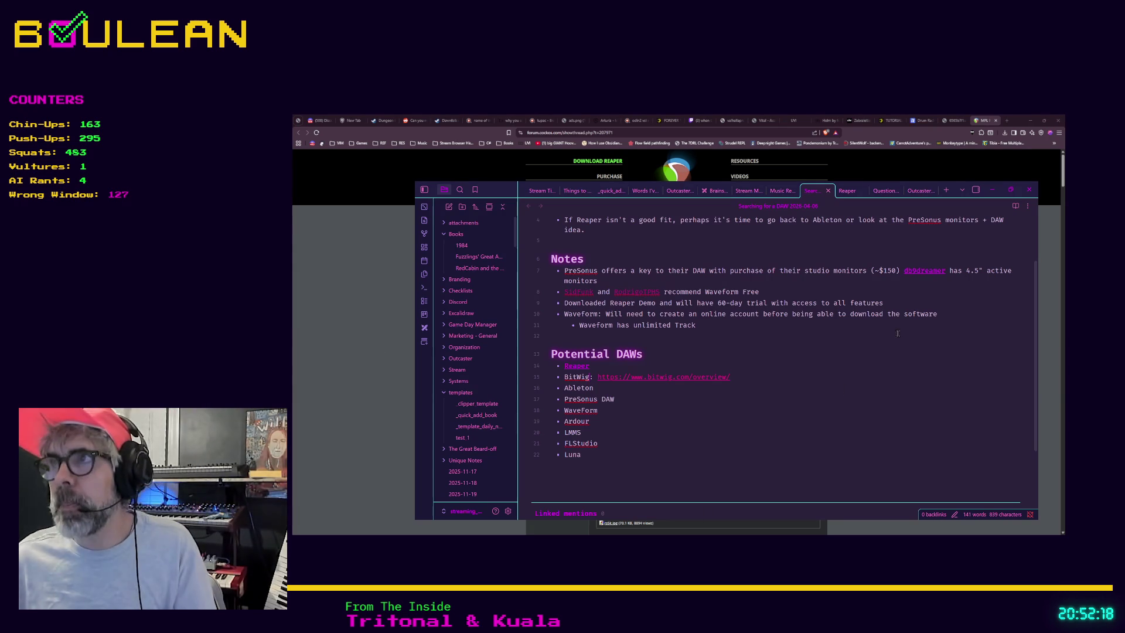
left_click(992, 189)
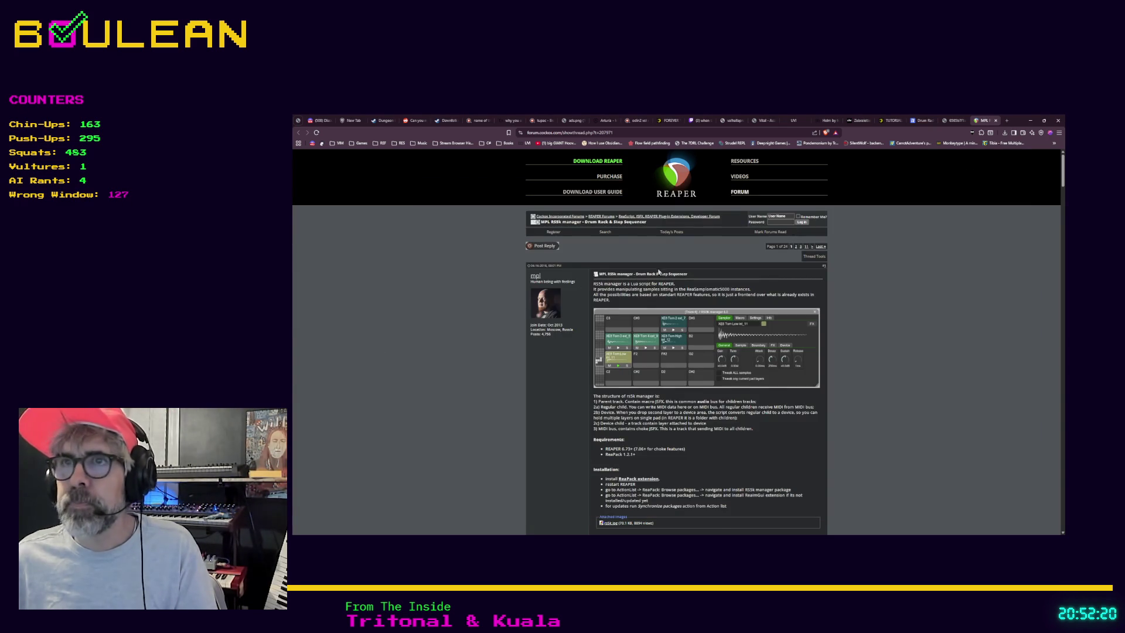
Check the ReaPack package manager page linked from the RS5k manager thread.
scroll(450, 336, "down", 1)
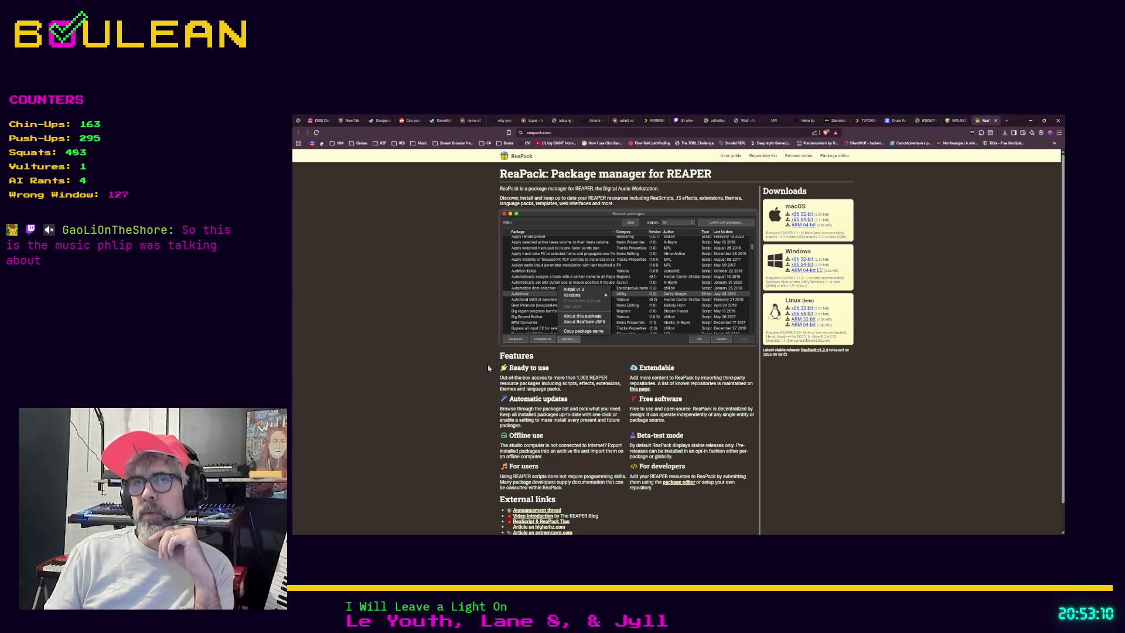
left_click(956, 121)
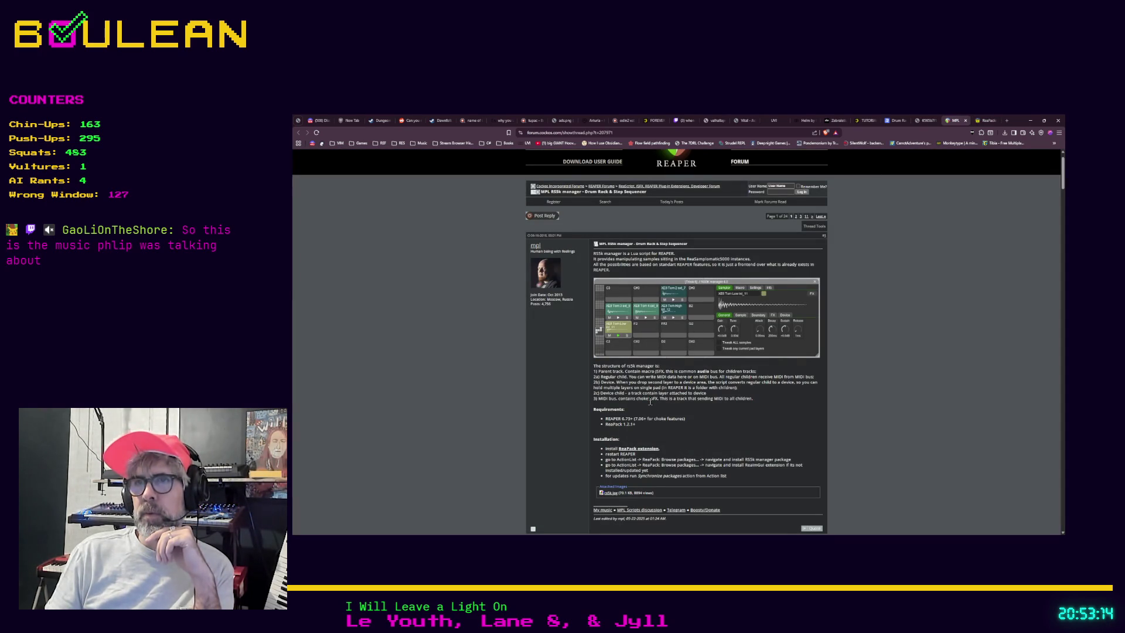
left_click(652, 453)
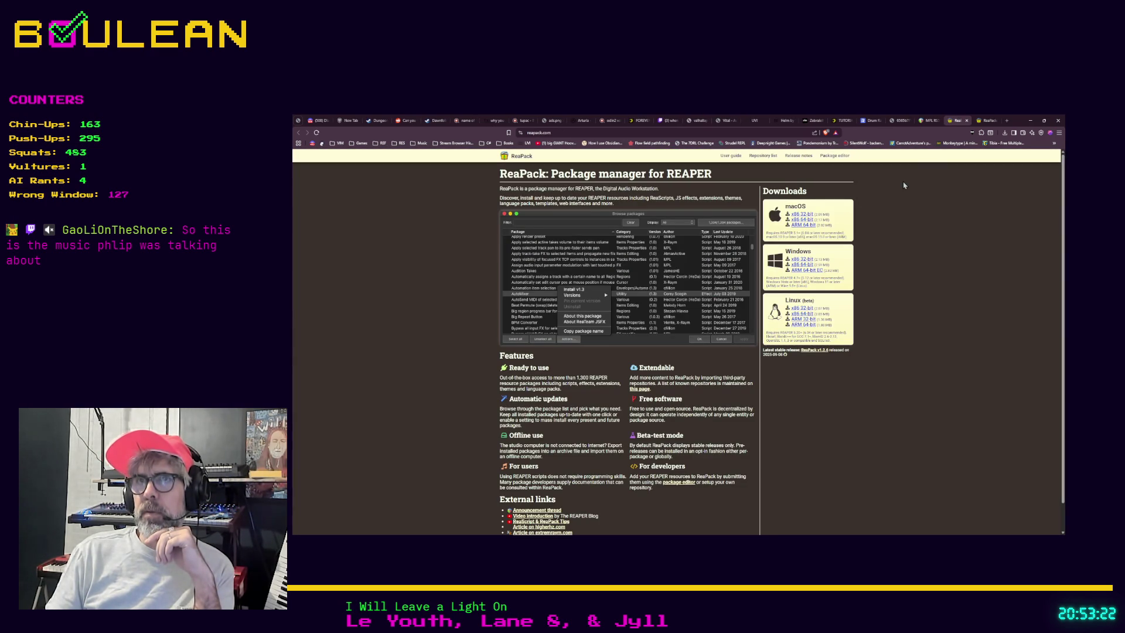
left_click(929, 120)
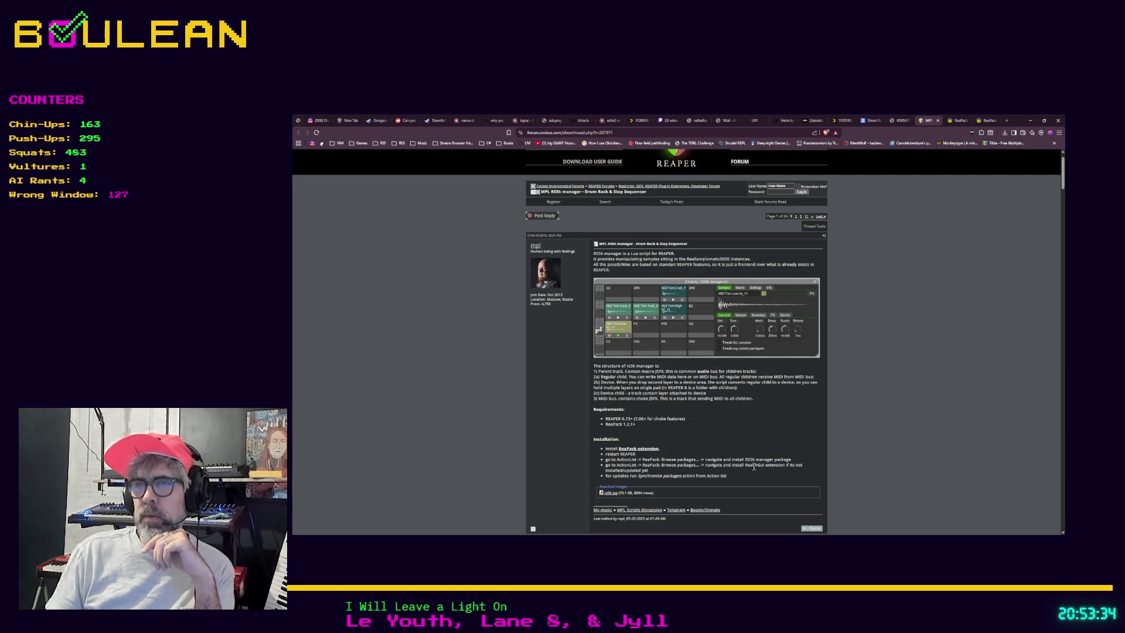
Read through the thread's replies and drag its URL onto the bookmarks bar.
scroll(754, 467, "down", 1)
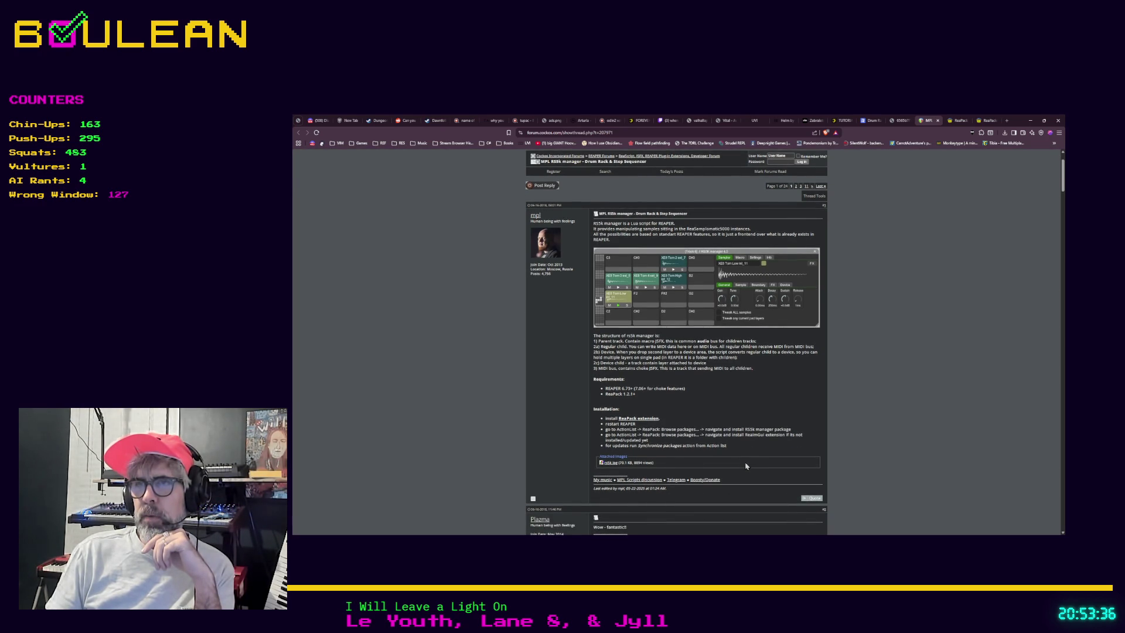
scroll(750, 464, "down", 3)
scroll(737, 460, "down", 3)
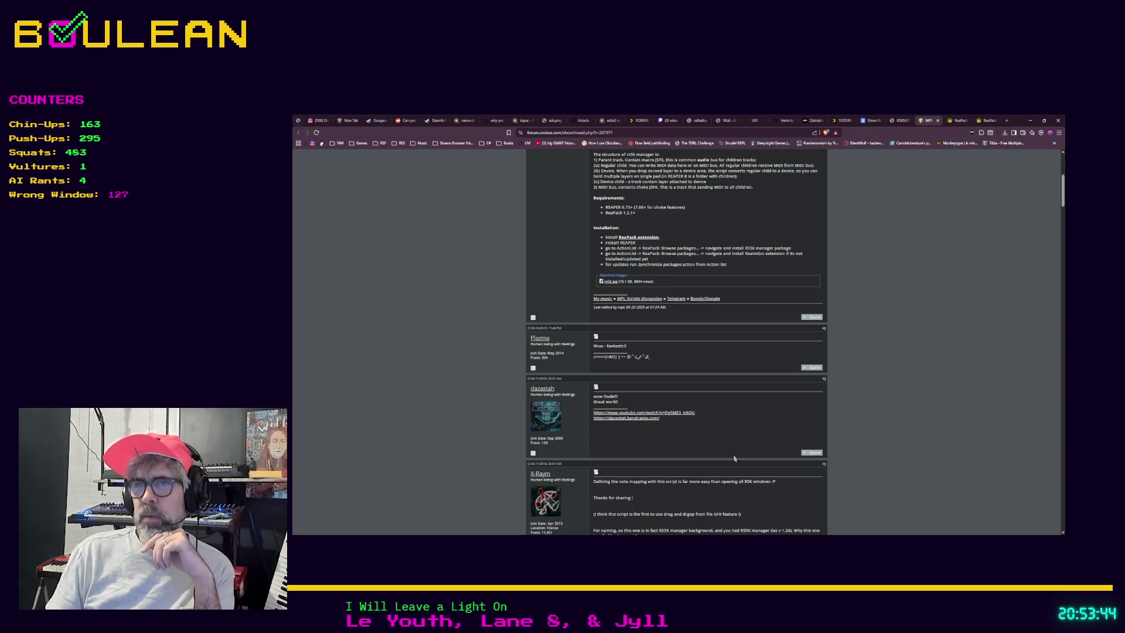
scroll(734, 458, "down", 1)
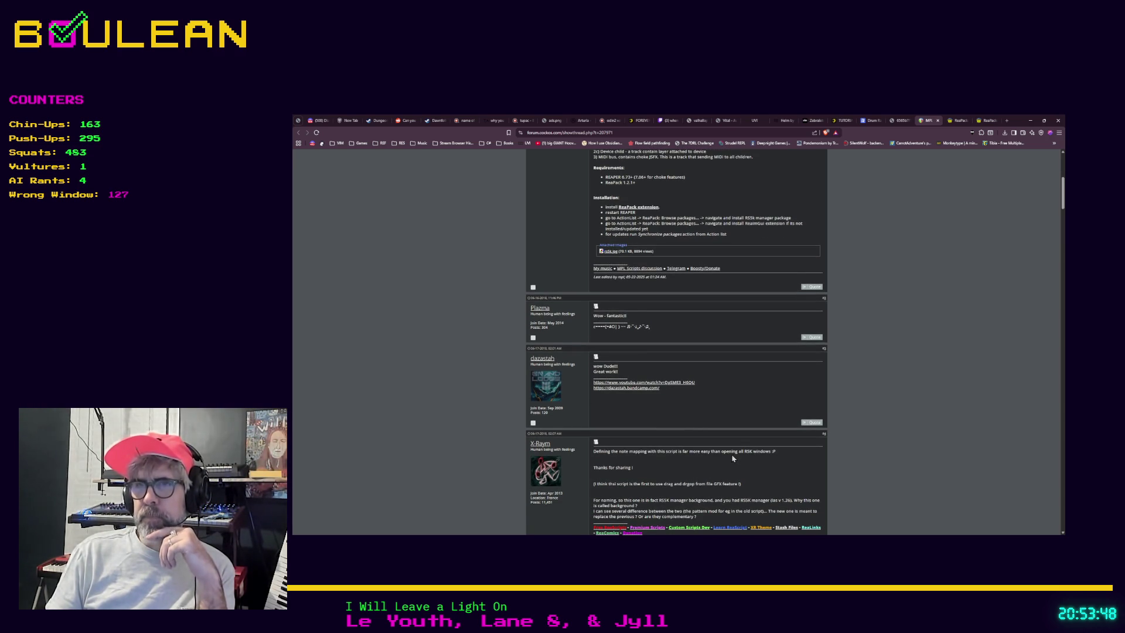
scroll(734, 458, "down", 2)
scroll(732, 454, "up", 10)
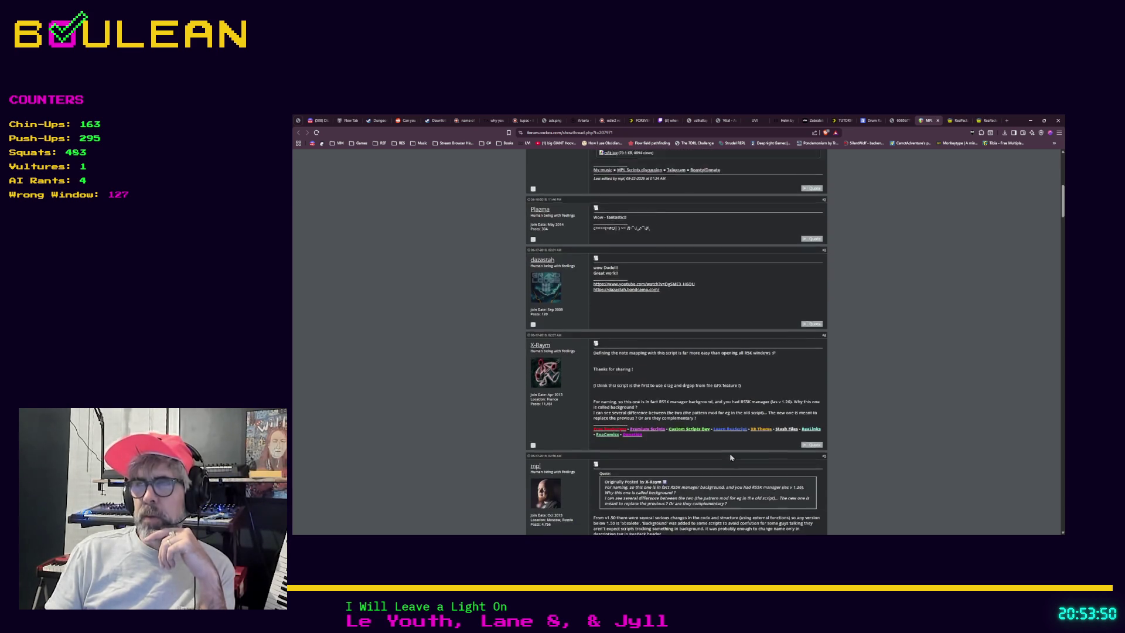
scroll(730, 457, "down", 1)
scroll(730, 456, "up", 1)
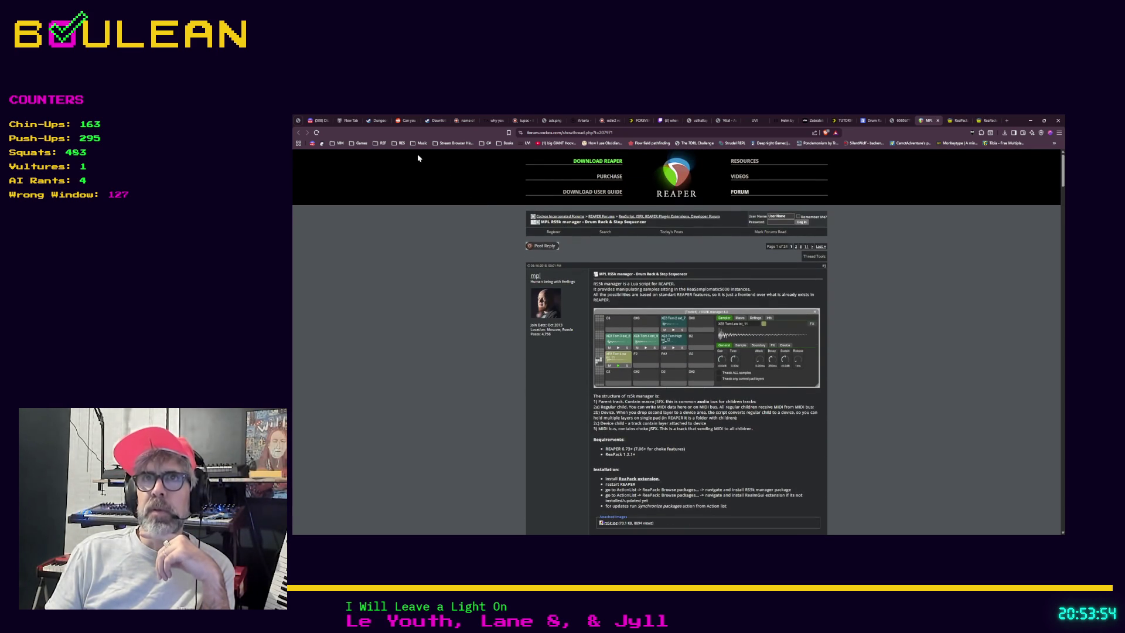
left_click(549, 135)
left_click_drag(542, 142, 532, 144)
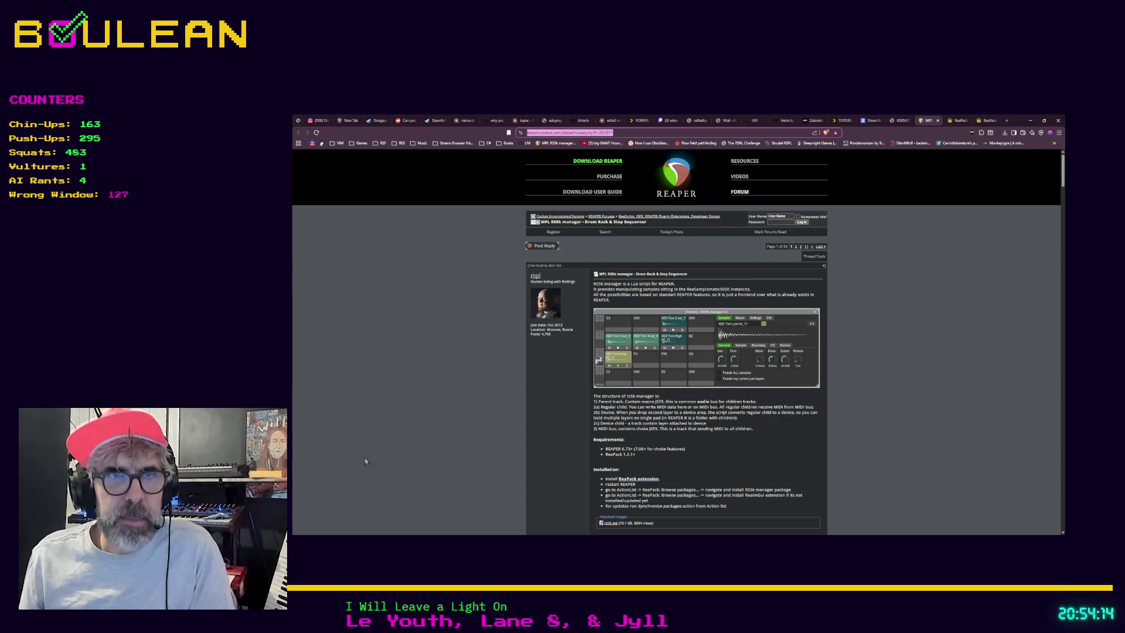
Skim the thread a little more, then minimize the browser to show REAPER.
key("alt+Tab")
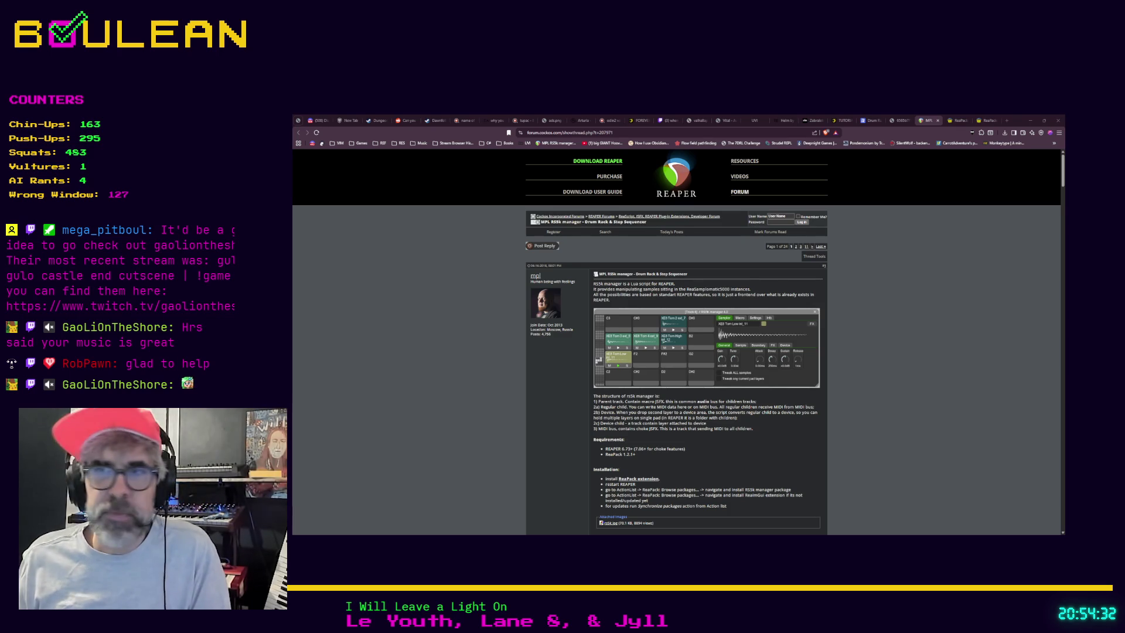
scroll(677, 340, "down", 2)
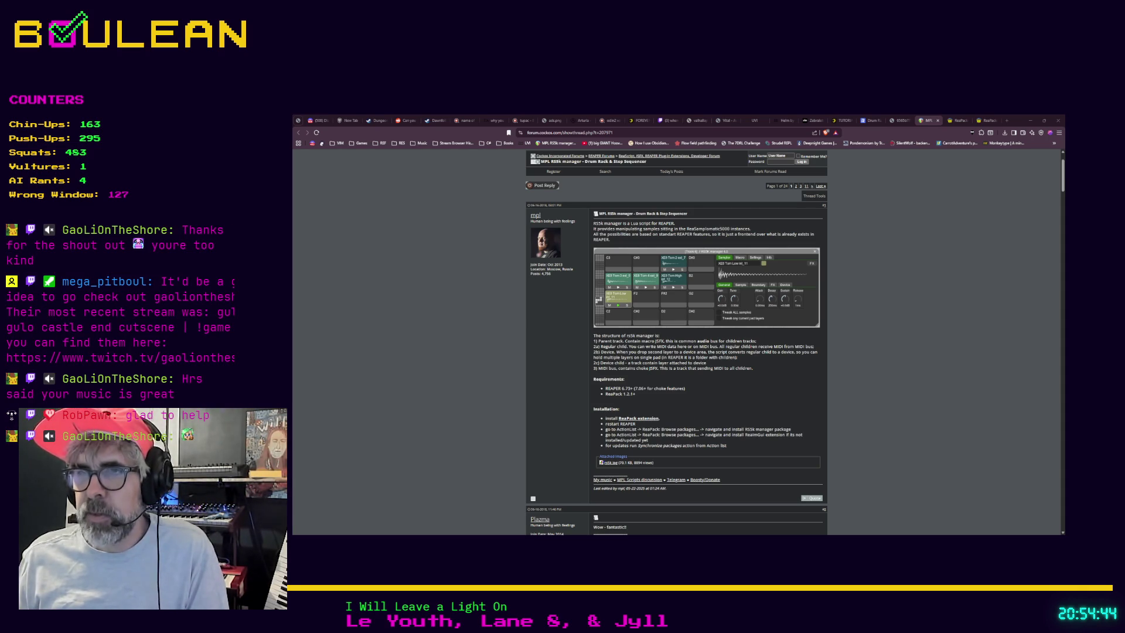
scroll(677, 343, "down", 2)
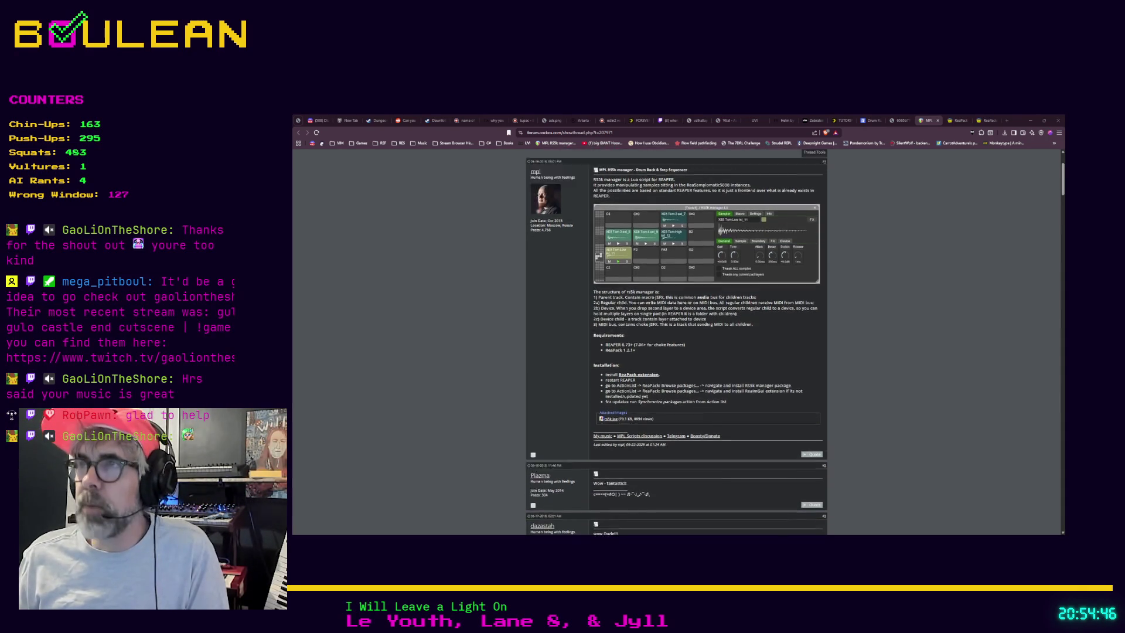
scroll(676, 343, "up", 3)
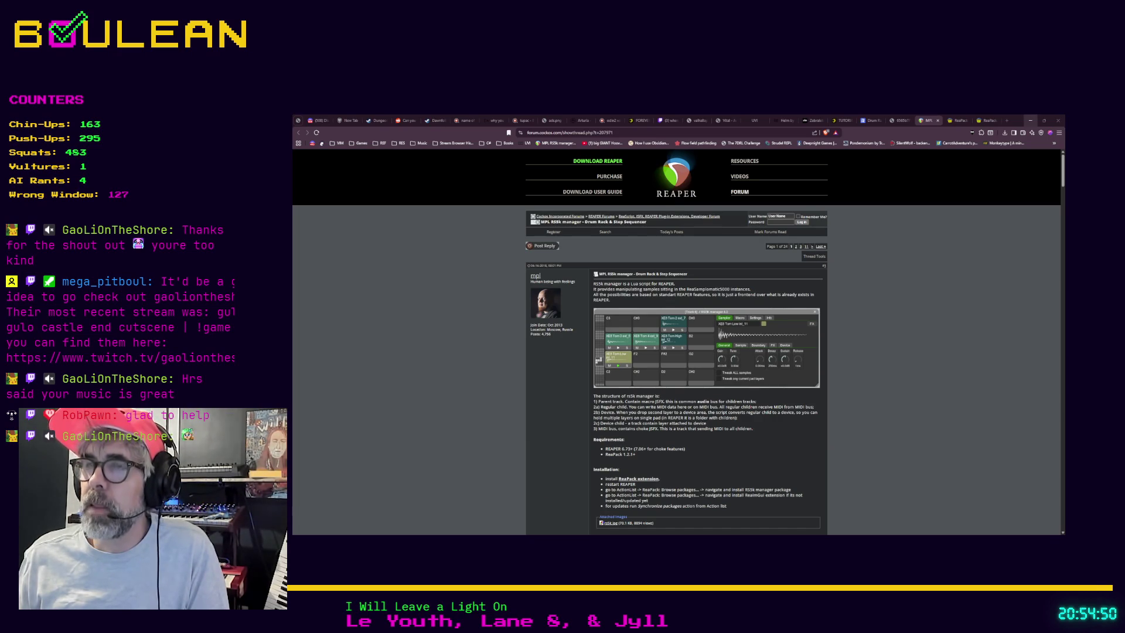
left_click(1030, 120)
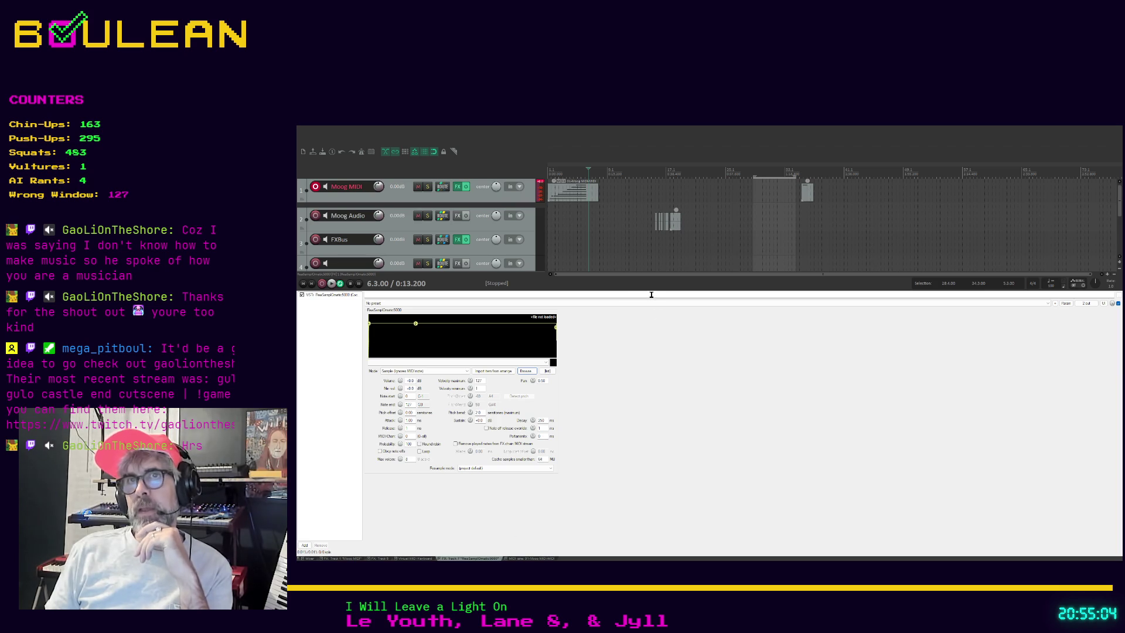
Drag the divider above the ReaSamplOmatic5000 window down until track 5 appears.
left_click_drag(616, 286, 619, 342)
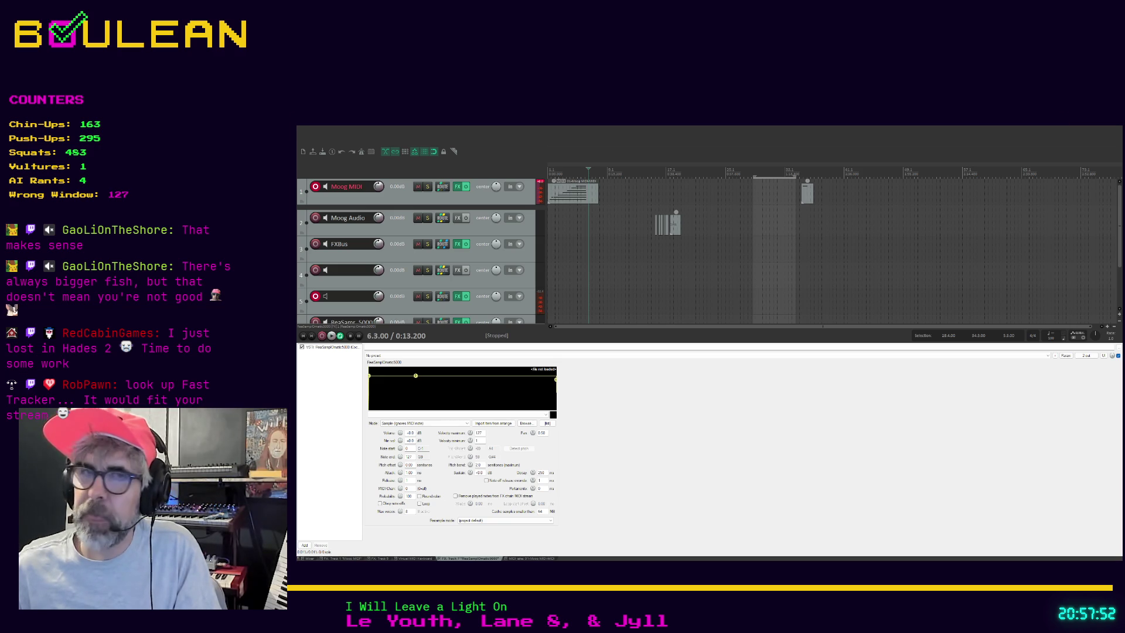
Switch from REAPER to the Obsidian 'Searching for a DAW' note with its Potential DAWs list.
key("alt+Tab")
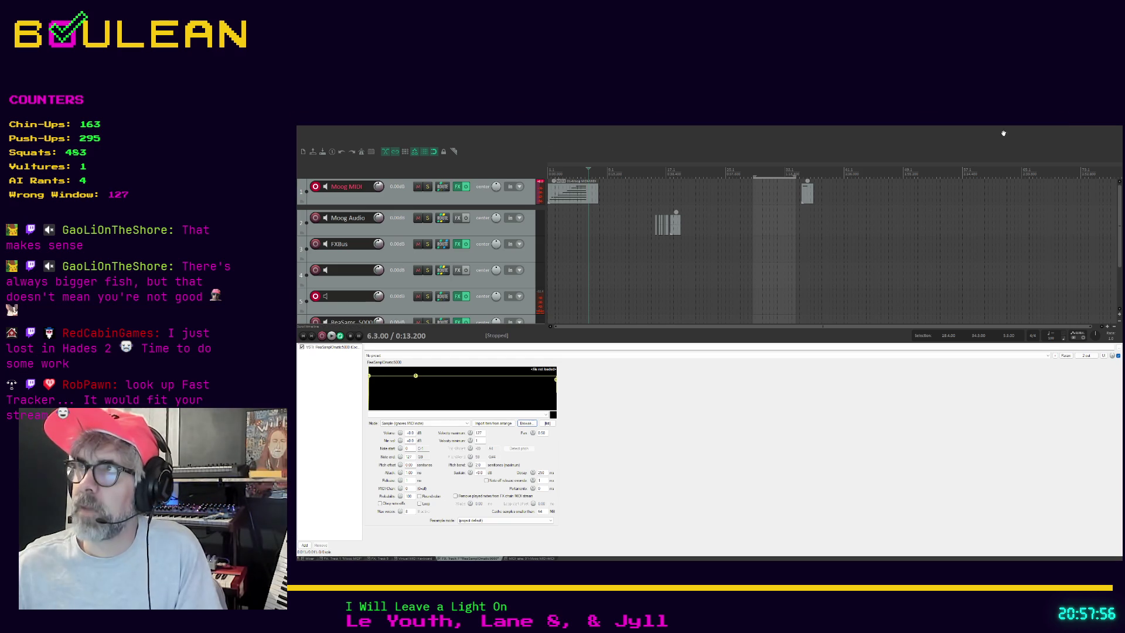
key("alt+Tab")
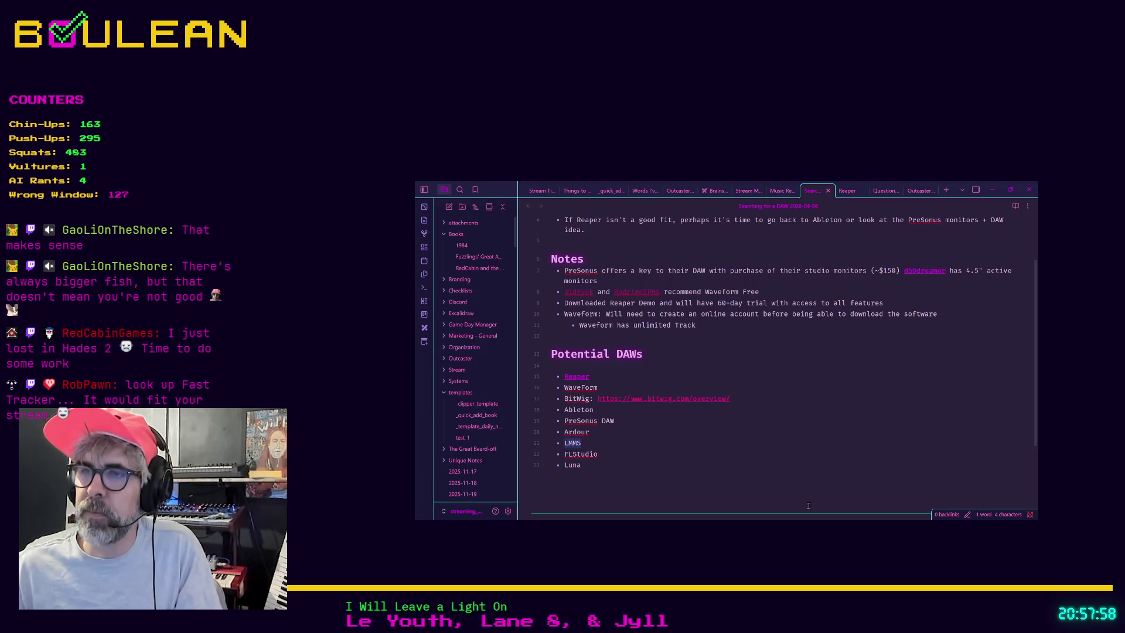
Search 'fast tracker' in a new Brave tab and look over the results.
key("alt+Tab")
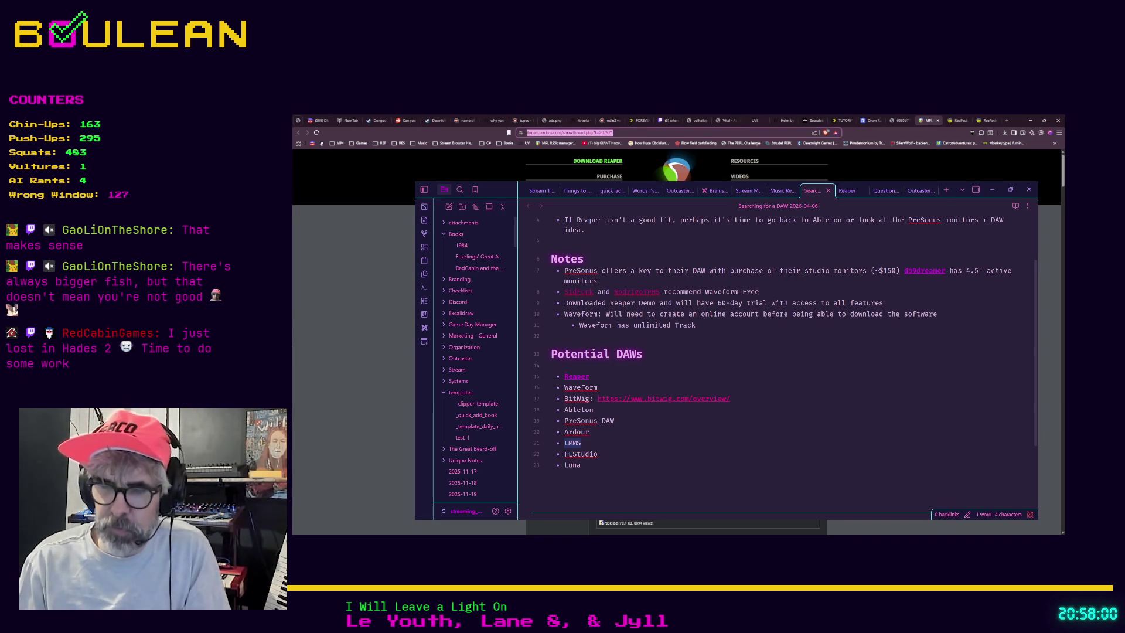
key("ctrl+t")
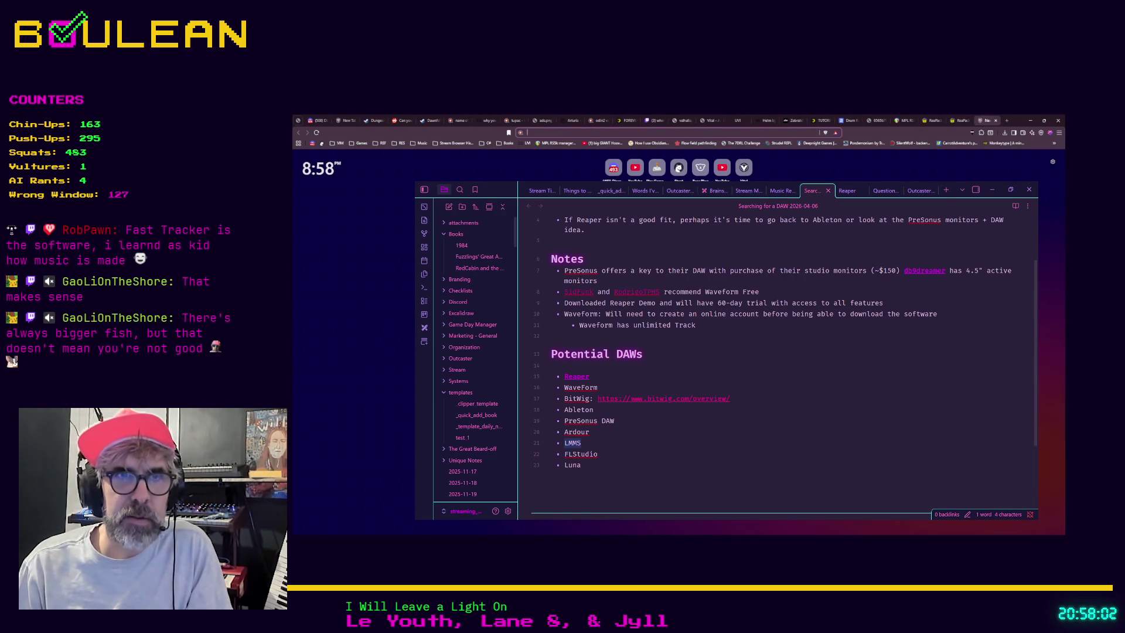
type("fast tracker")
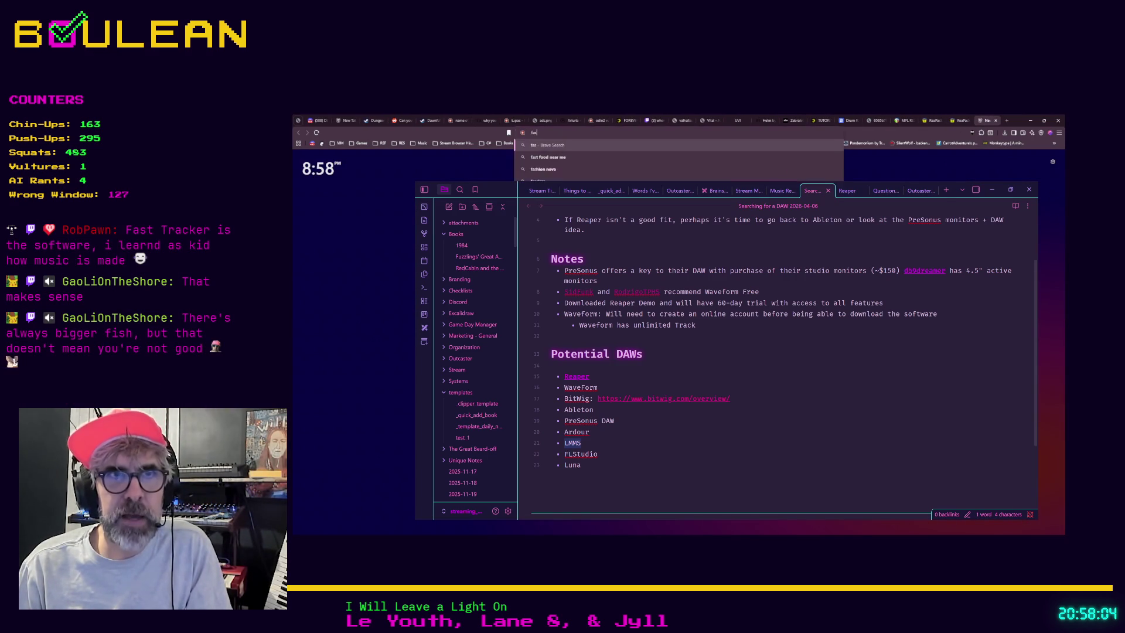
key("Return")
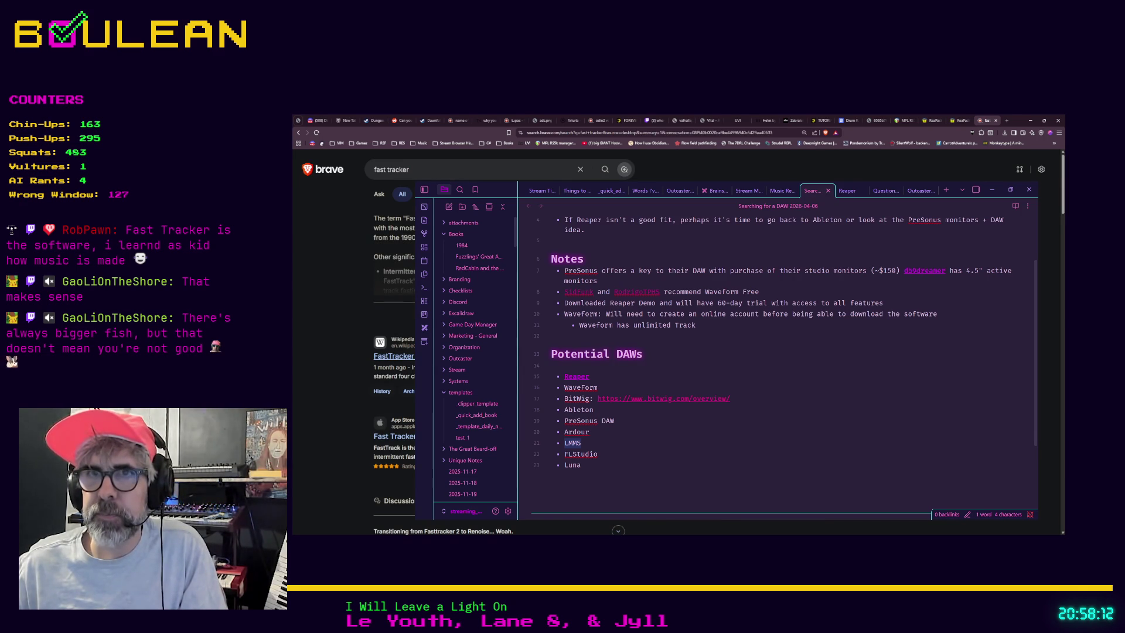
scroll(375, 322, "down", 2)
scroll(375, 322, "up", 2)
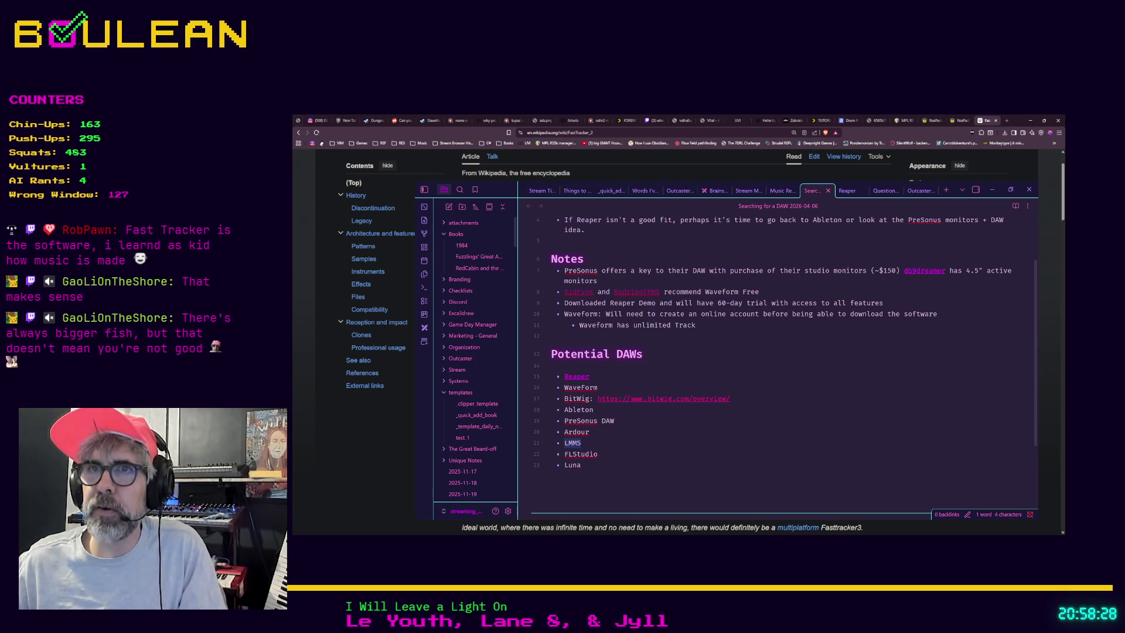
Read down the FastTracker 2 article to Legacy, then open the Strudel REPL bookmark in a new tab.
scroll(678, 340, "down", 5)
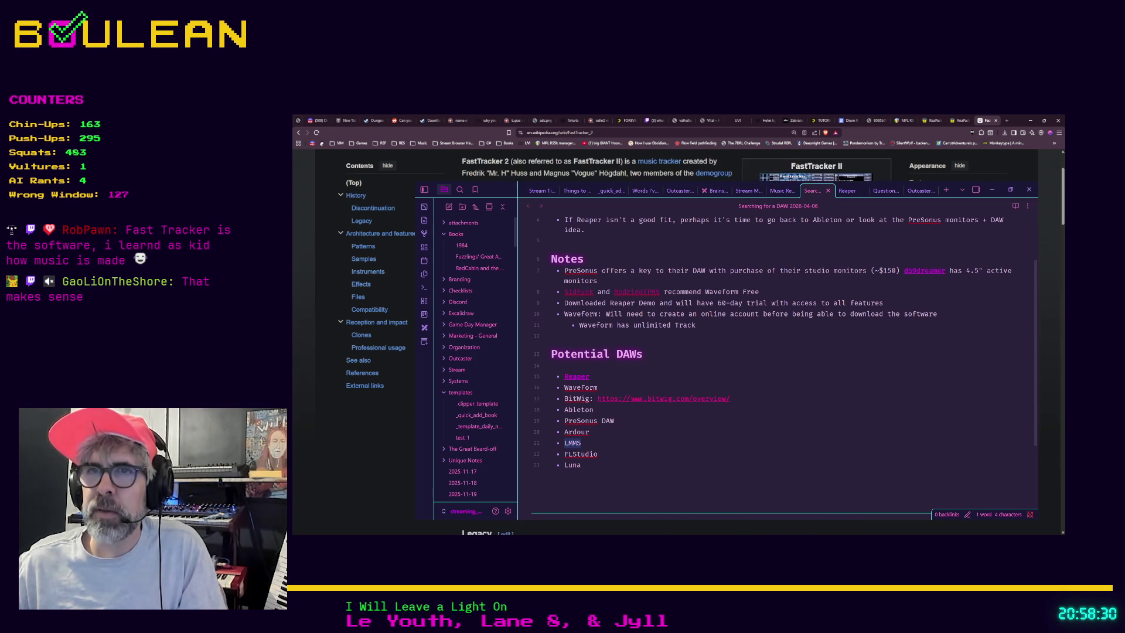
scroll(679, 340, "down", 5)
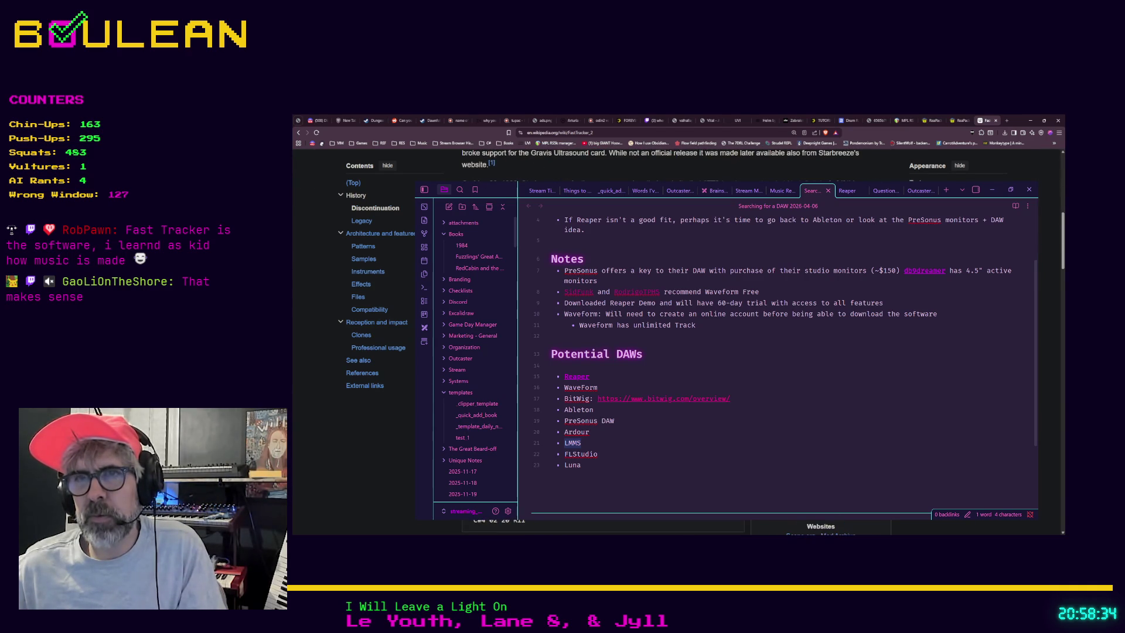
scroll(679, 340, "down", 3)
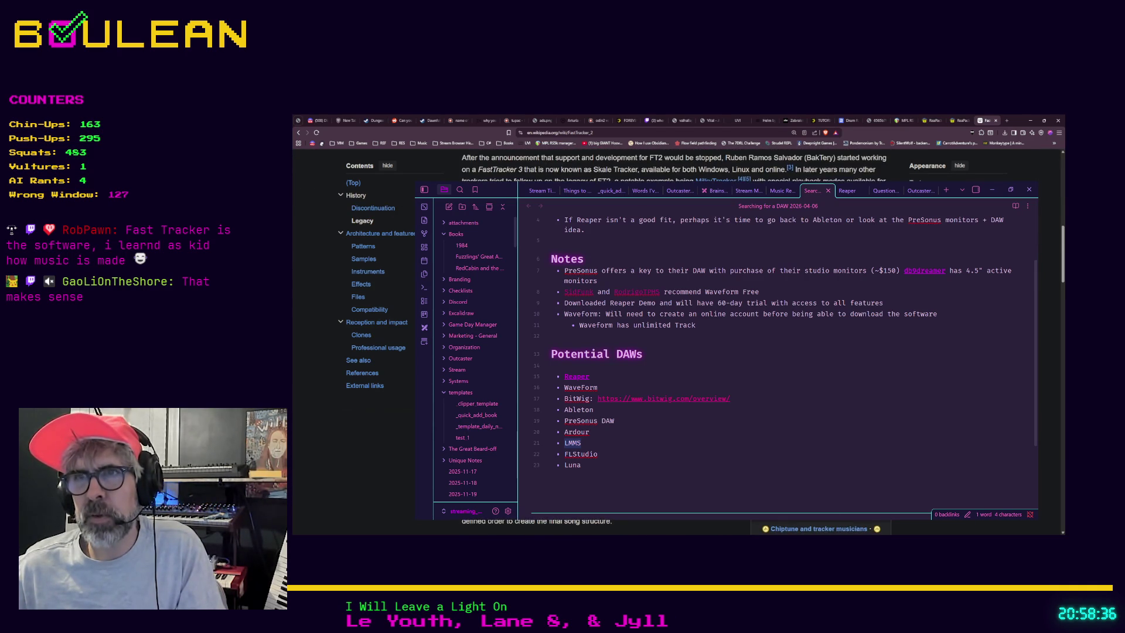
scroll(678, 340, "down", 1)
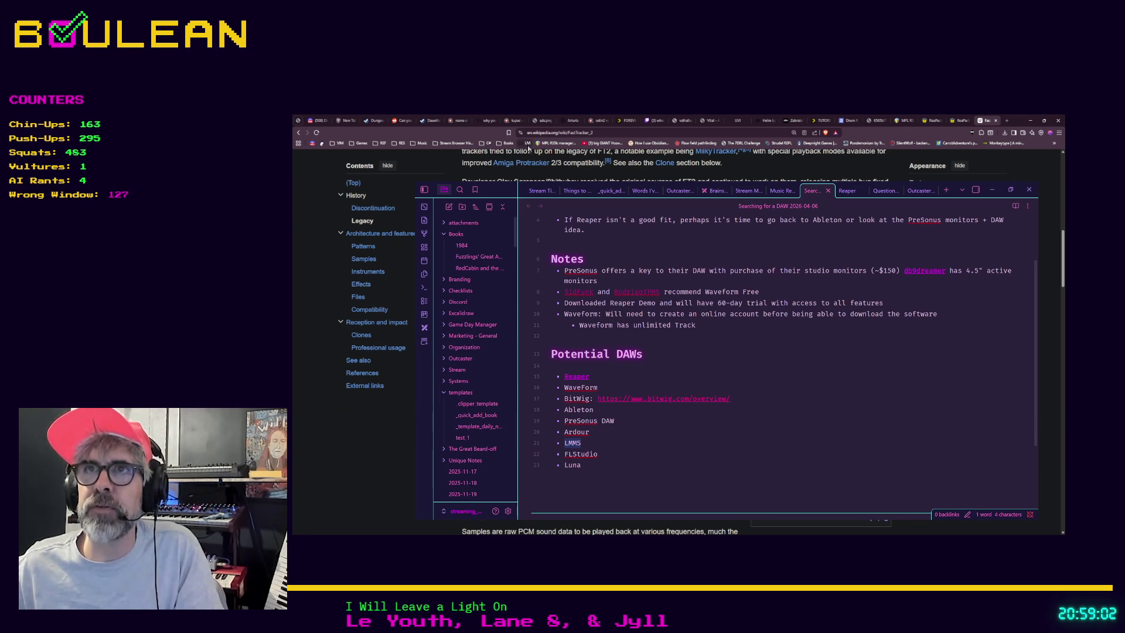
middle_click(781, 143)
key("ctrl+Tab")
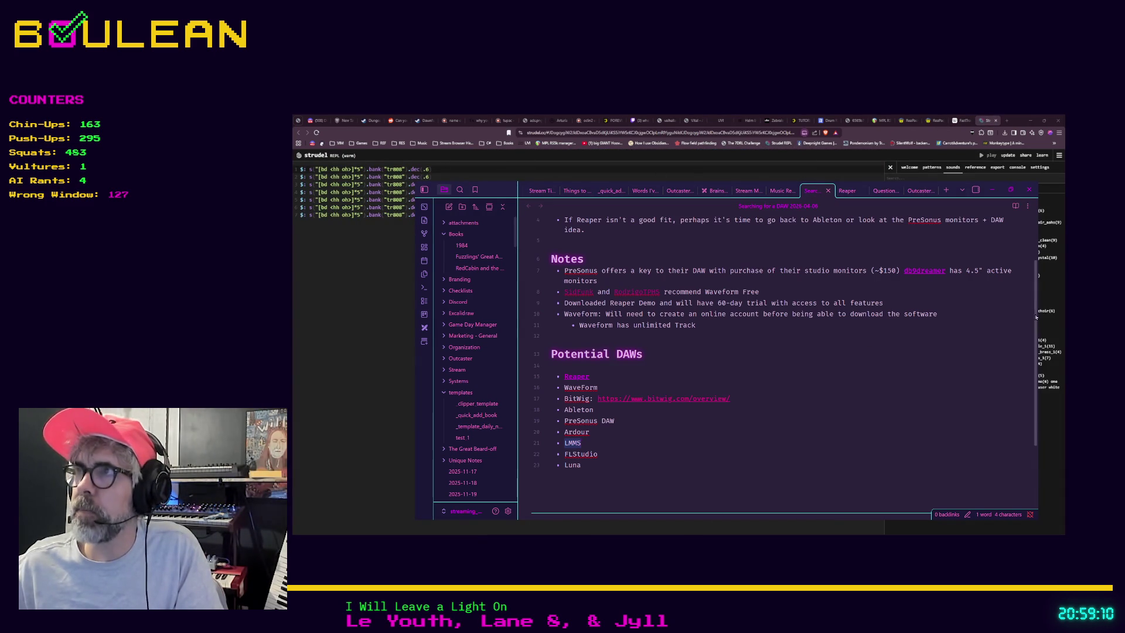
Reveal Strudel behind the notes window, enlarge the page, and briefly audition the drum pattern.
left_click(992, 191)
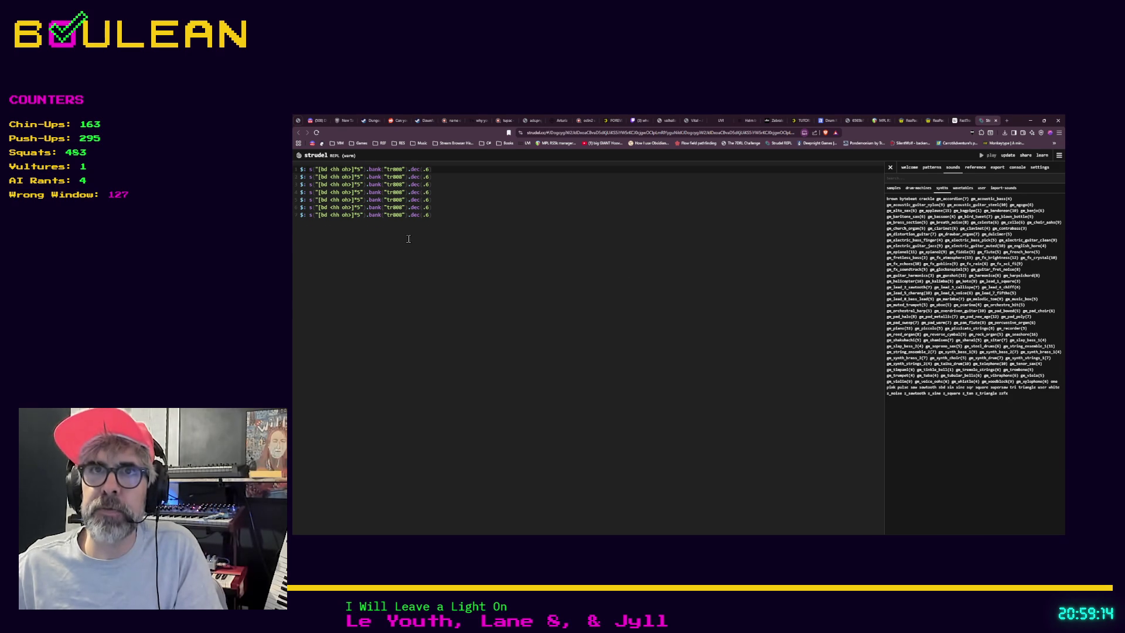
key("ctrl+plus")
key("ctrl+plus")
key("ctrl+plus")
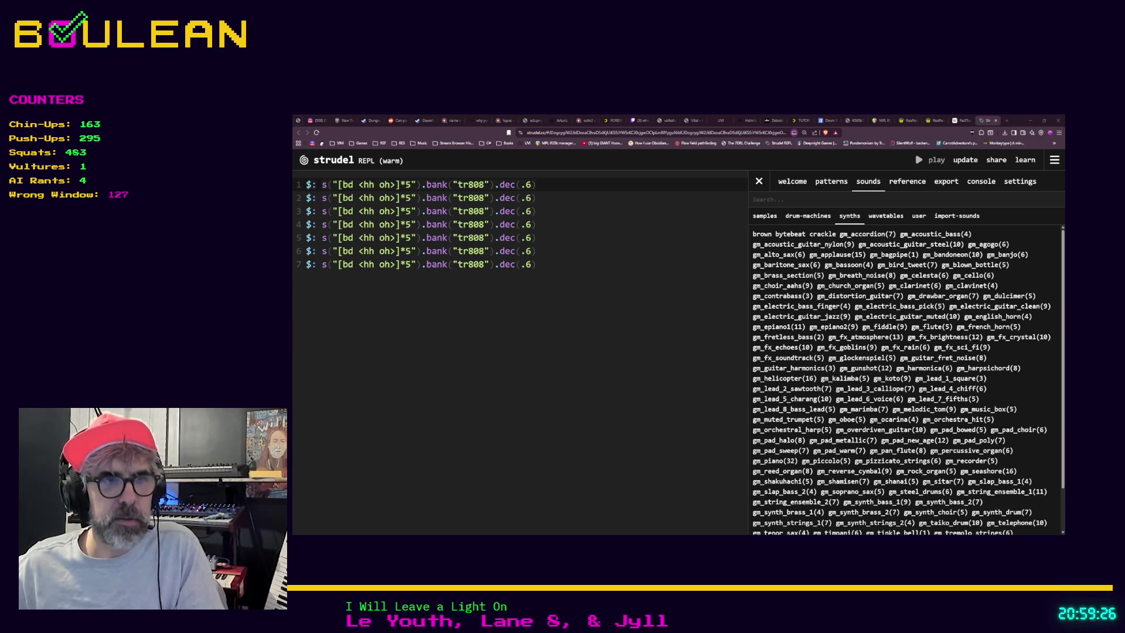
left_click(917, 162)
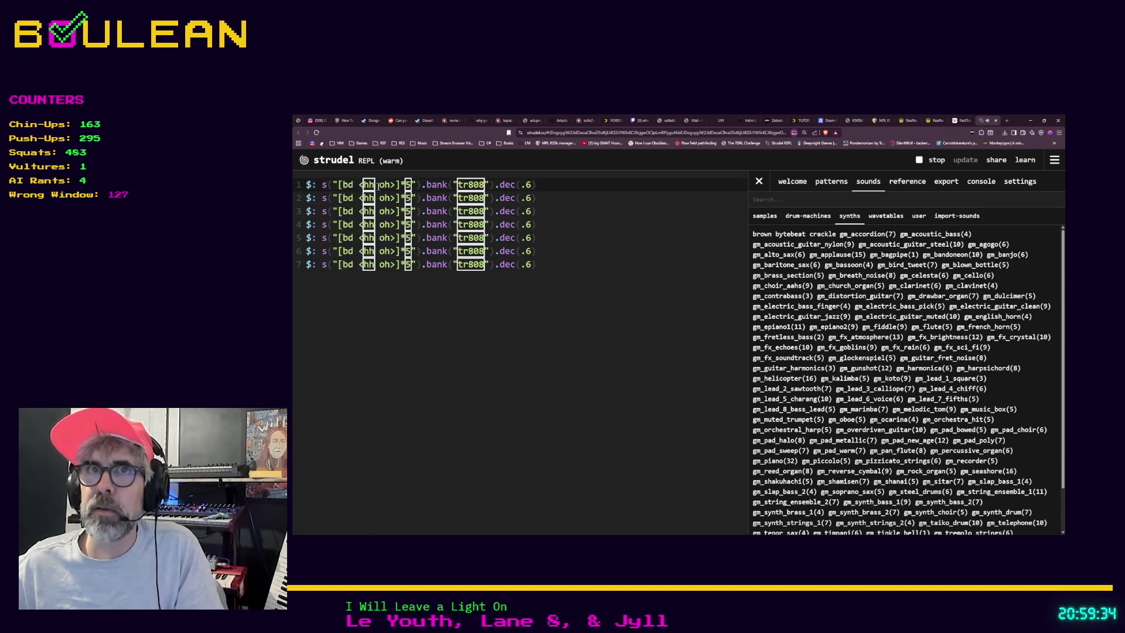
key("ctrl+period")
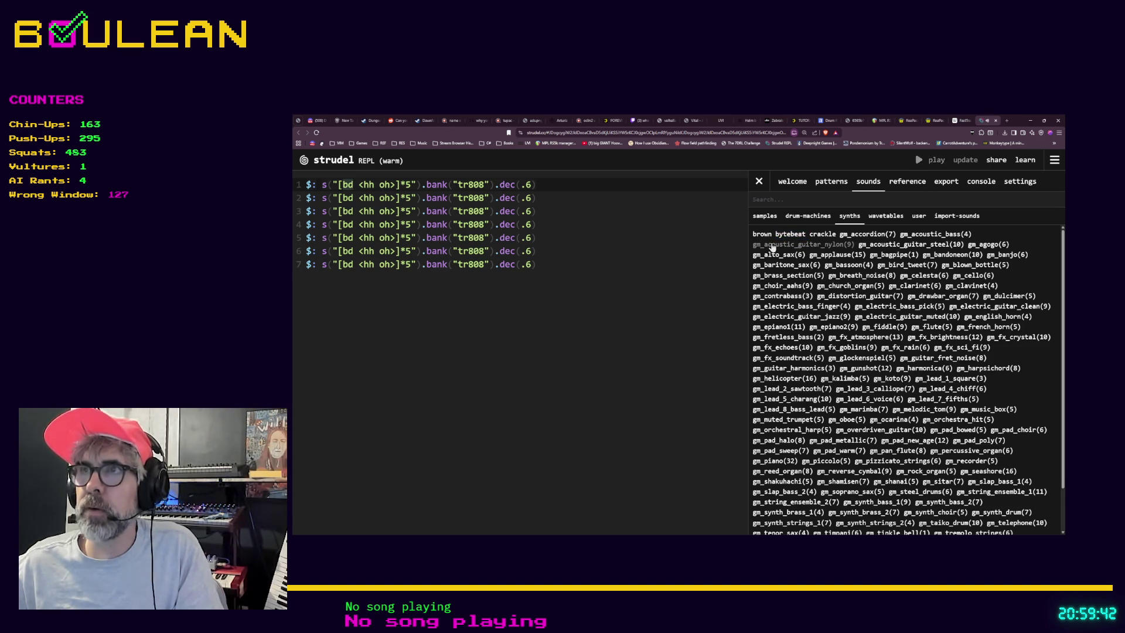
Try sound names gm_acoustic_guitar_nylon and gm_alto_sax, and add an empty line 8.
double_click(765, 249)
left_click(765, 249)
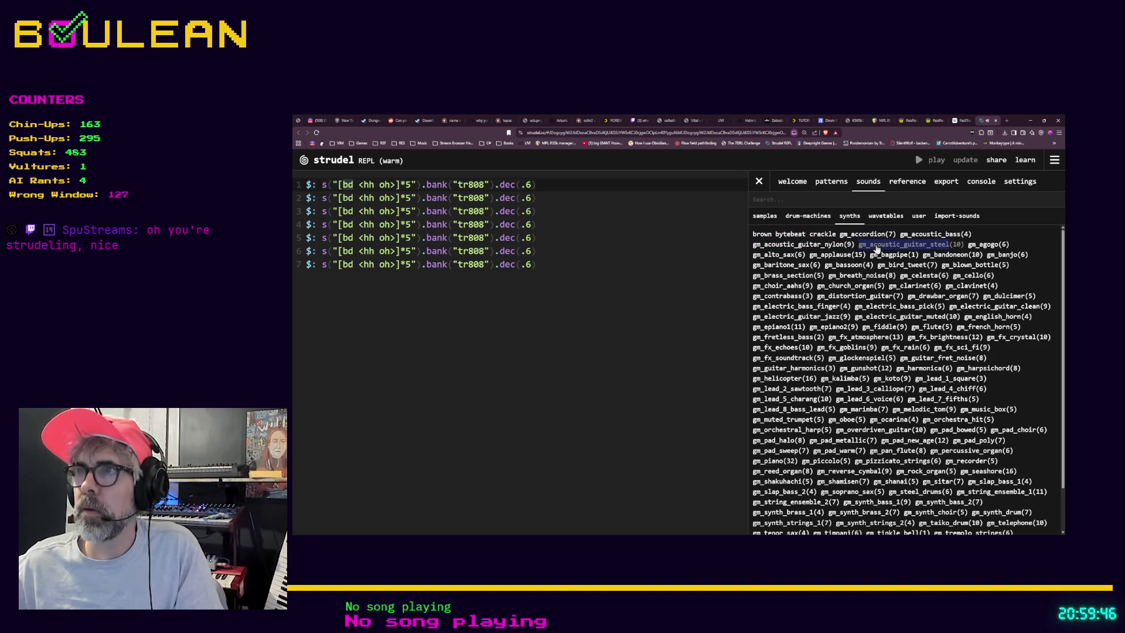
double_click(790, 256)
left_click(572, 266)
key("Return")
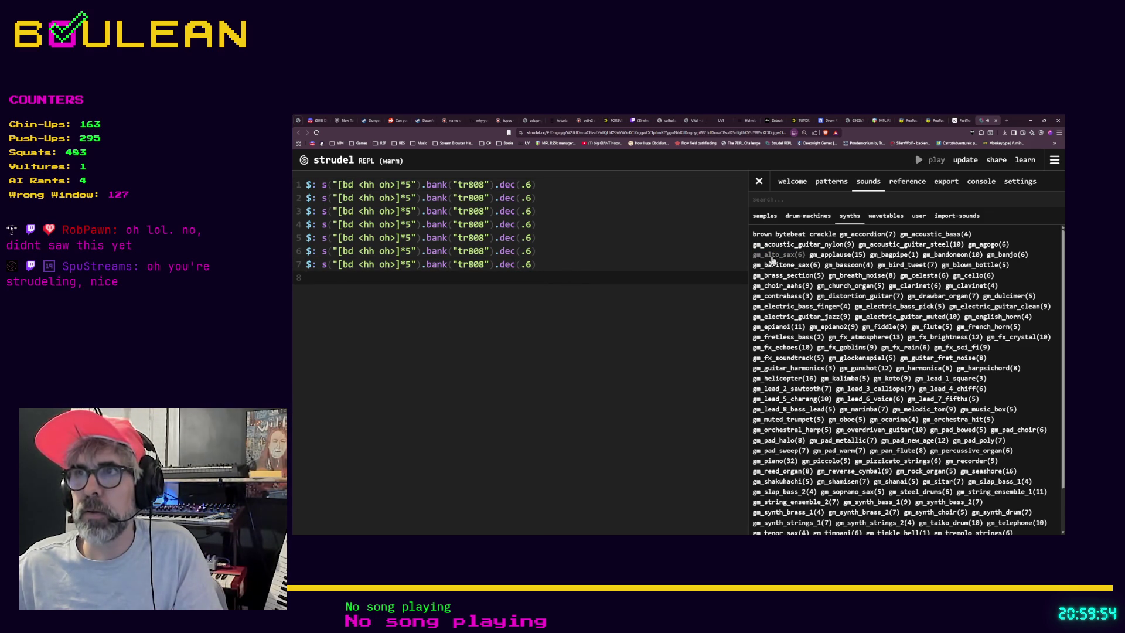
left_click(588, 282)
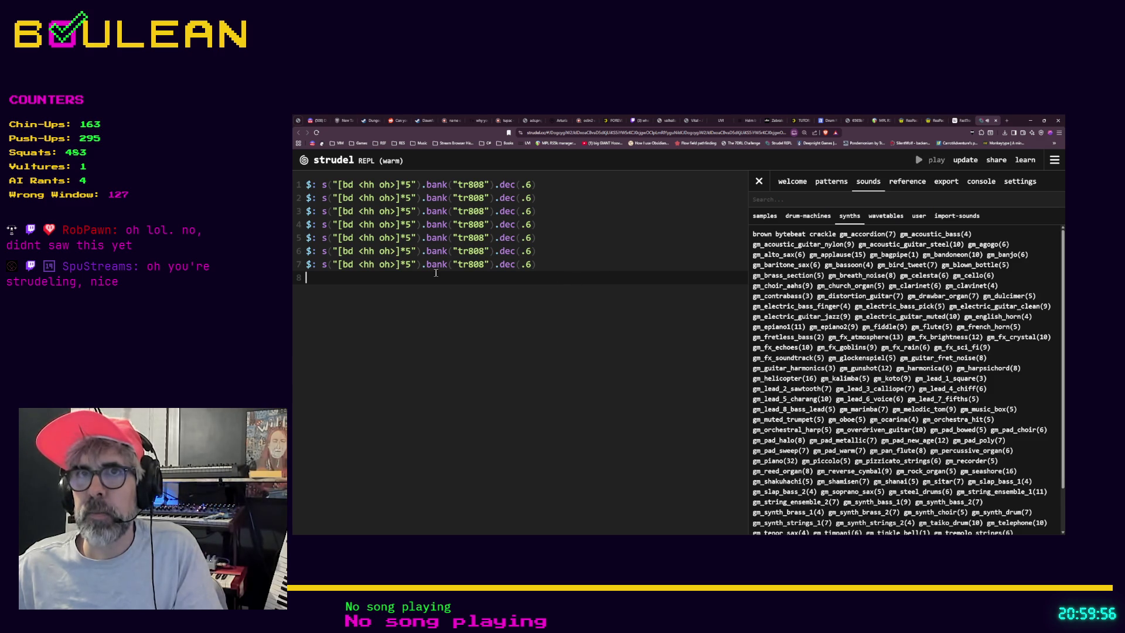
Replace tr808 on line 7 with gm_brass_section, then play and stop the pattern.
double_click(462, 265)
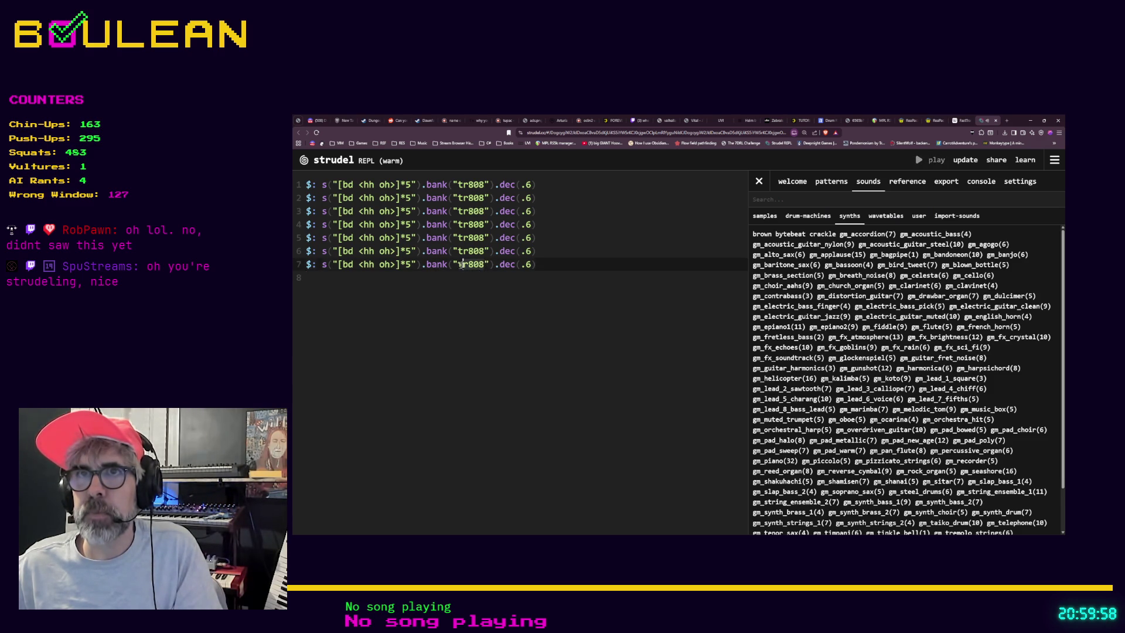
type("gm_bras")
type("s_section")
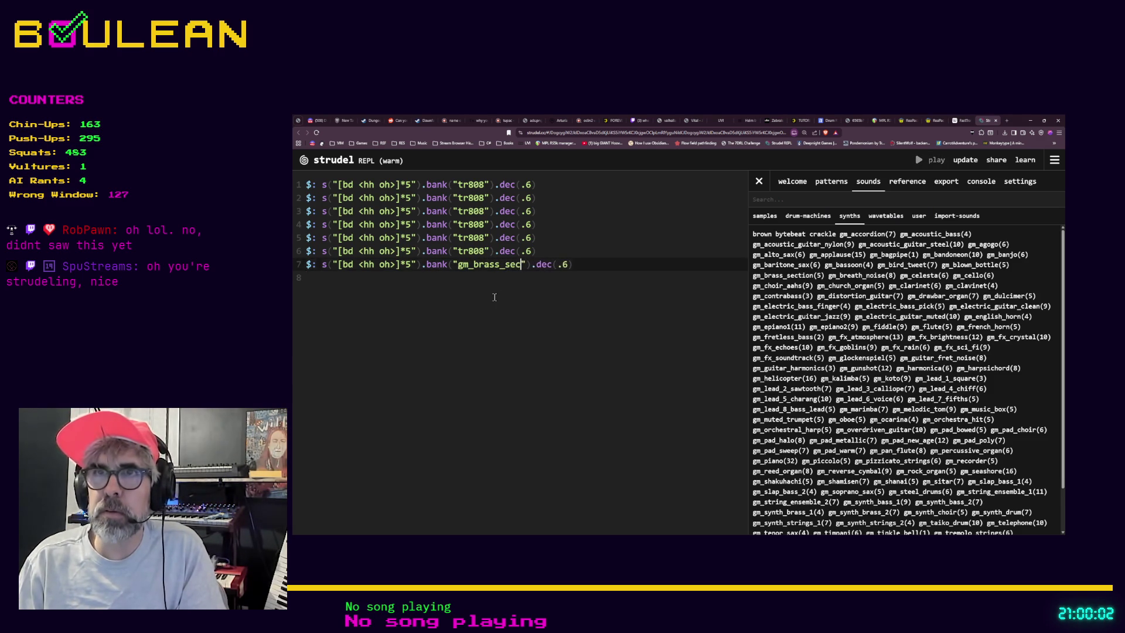
left_click(918, 161)
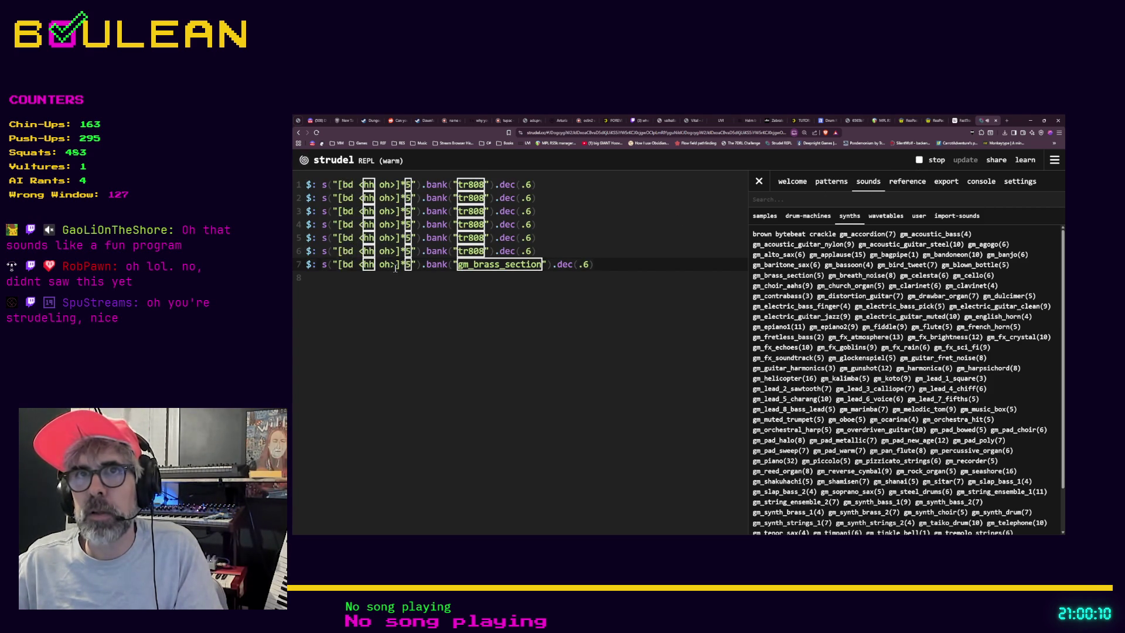
left_click(932, 160)
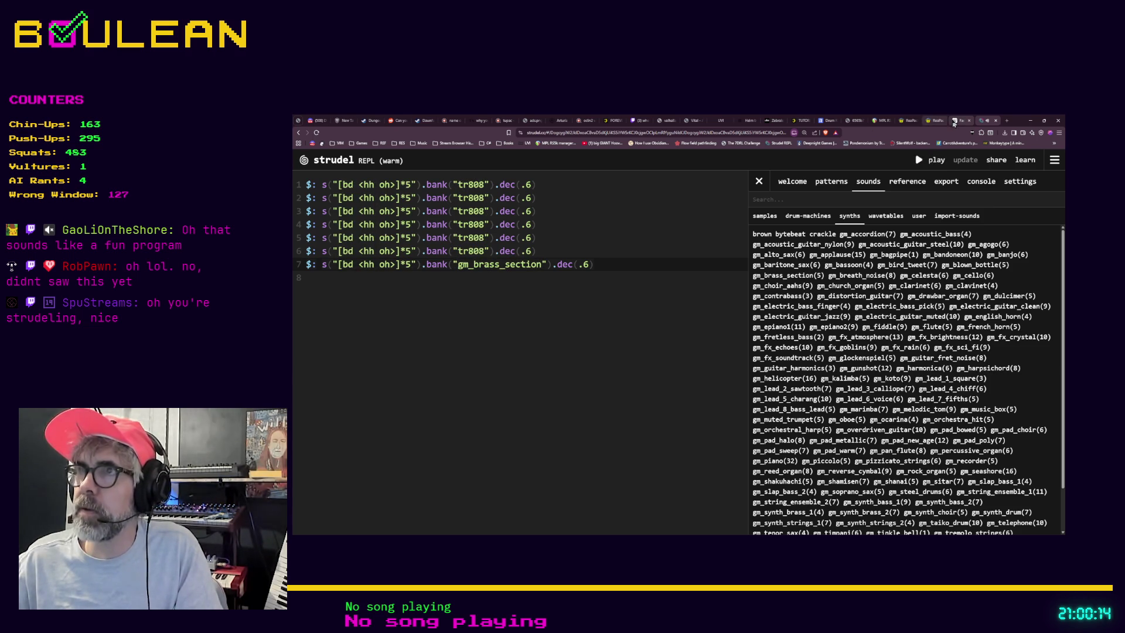
left_click(813, 184)
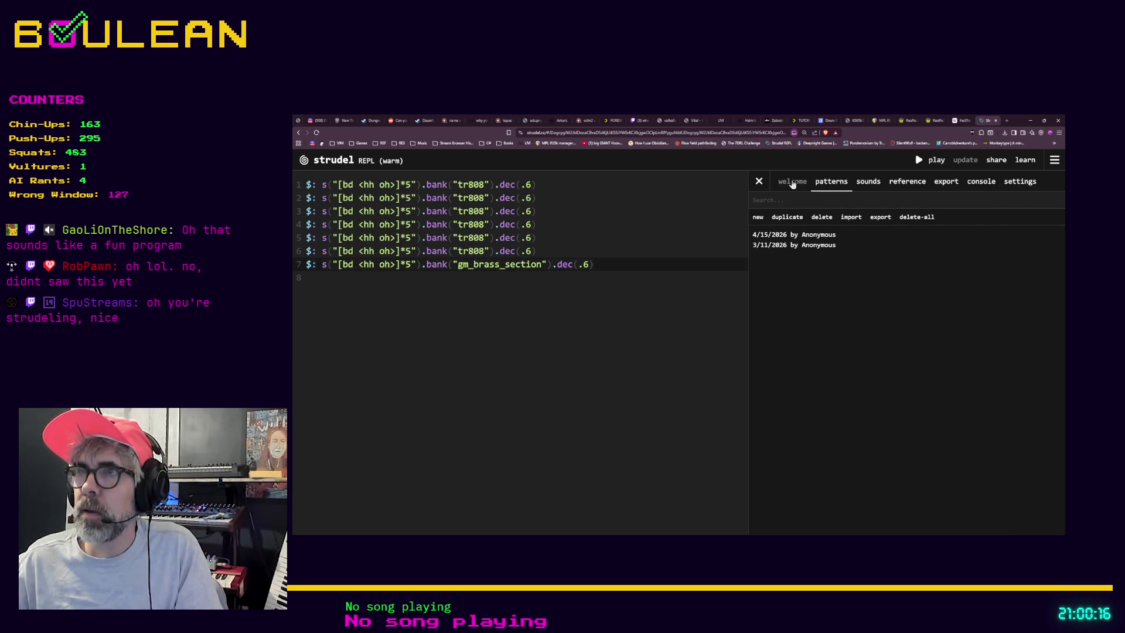
Load the 4/15/2026 saved pattern, then the 3/11/2026 one, and show the welcome panel.
left_click(814, 236)
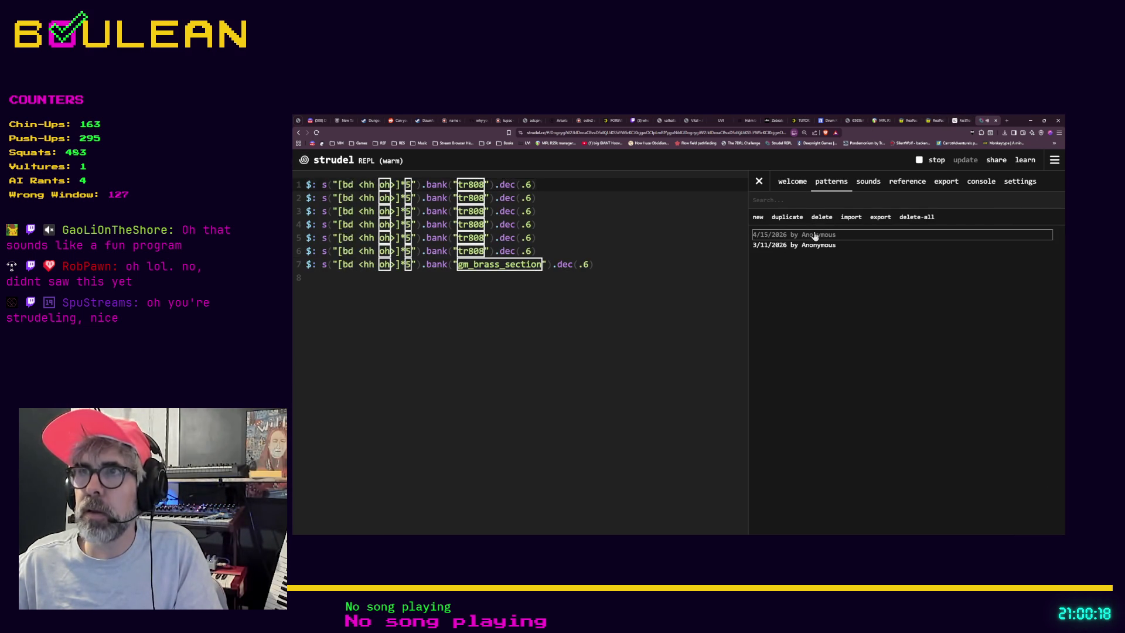
left_click(809, 246)
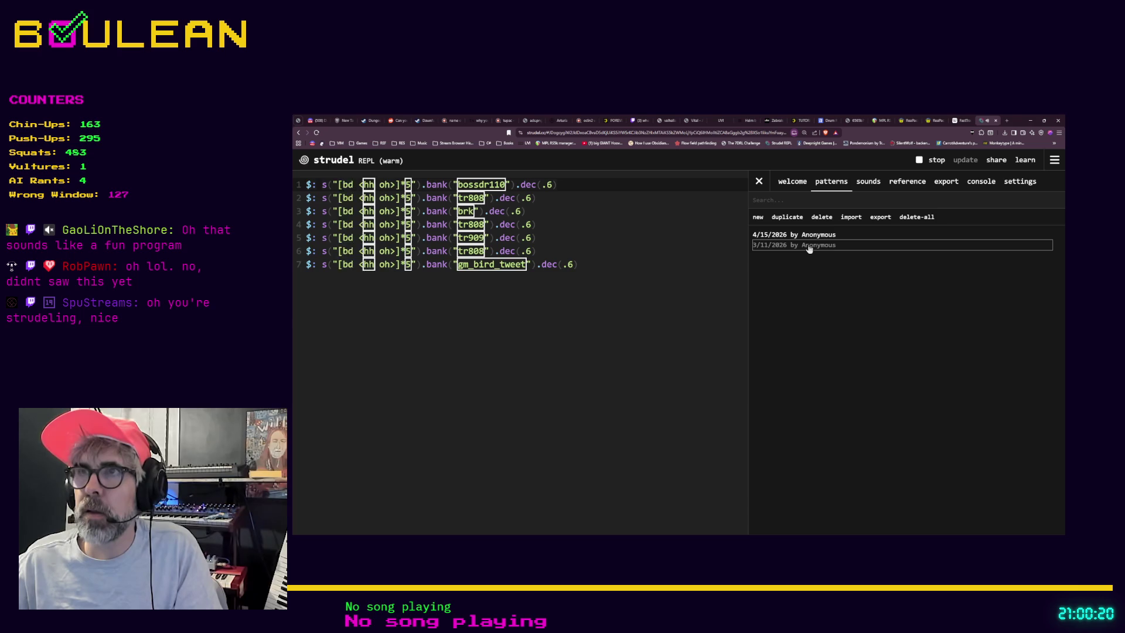
left_click(792, 185)
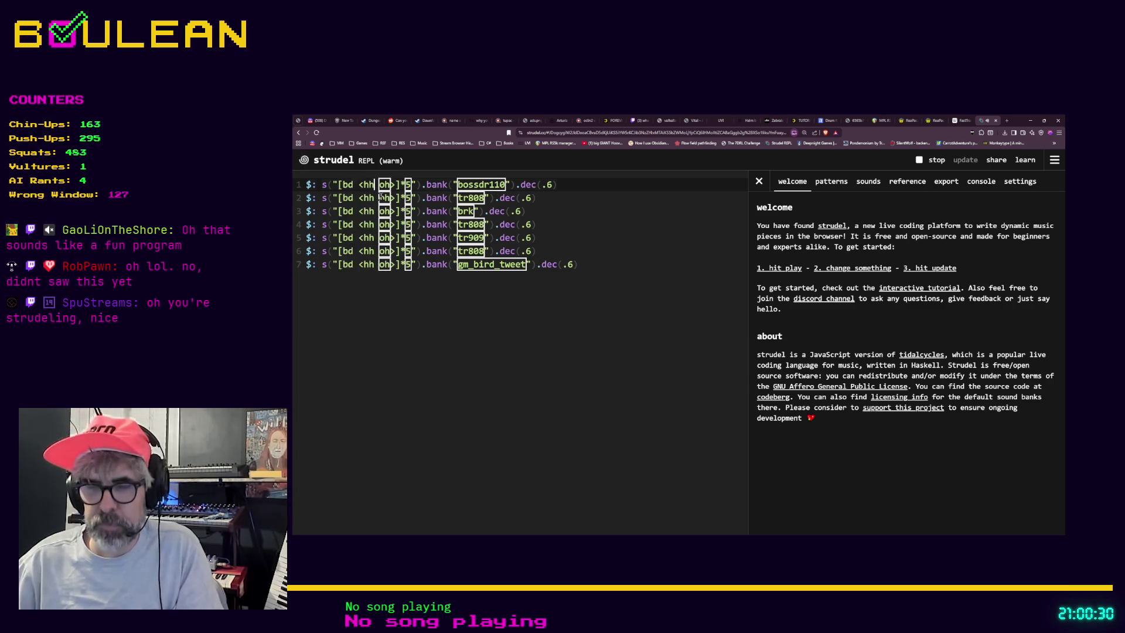
Change the hh sound on line 1 to ff and re-evaluate the code.
key("BackSpace")
type("ff")
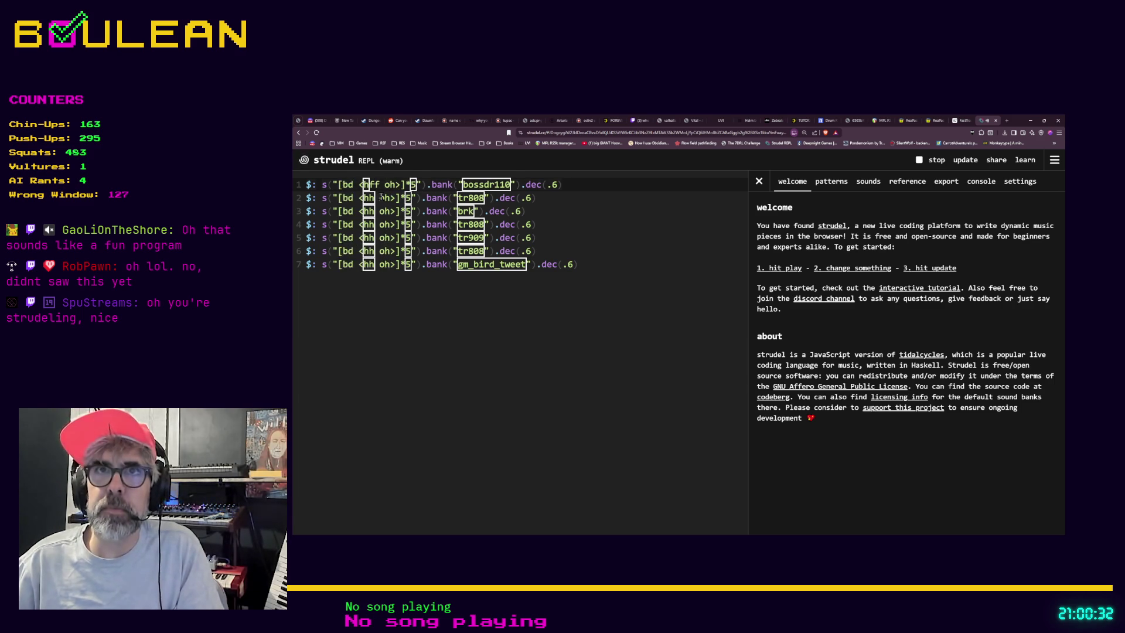
key("BackSpace")
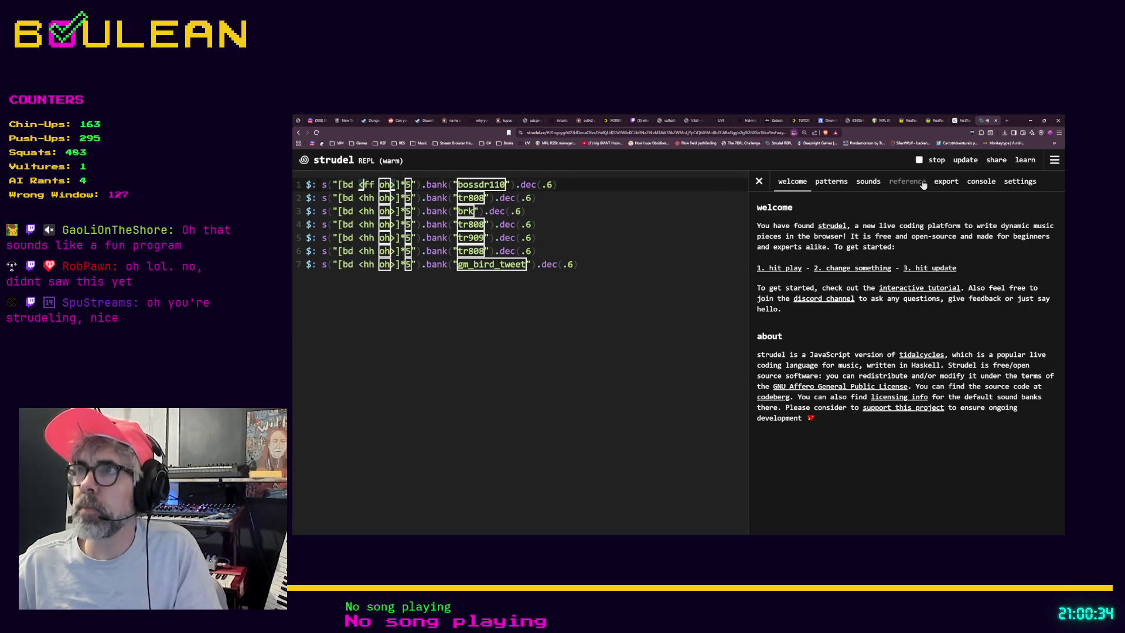
left_click(966, 162)
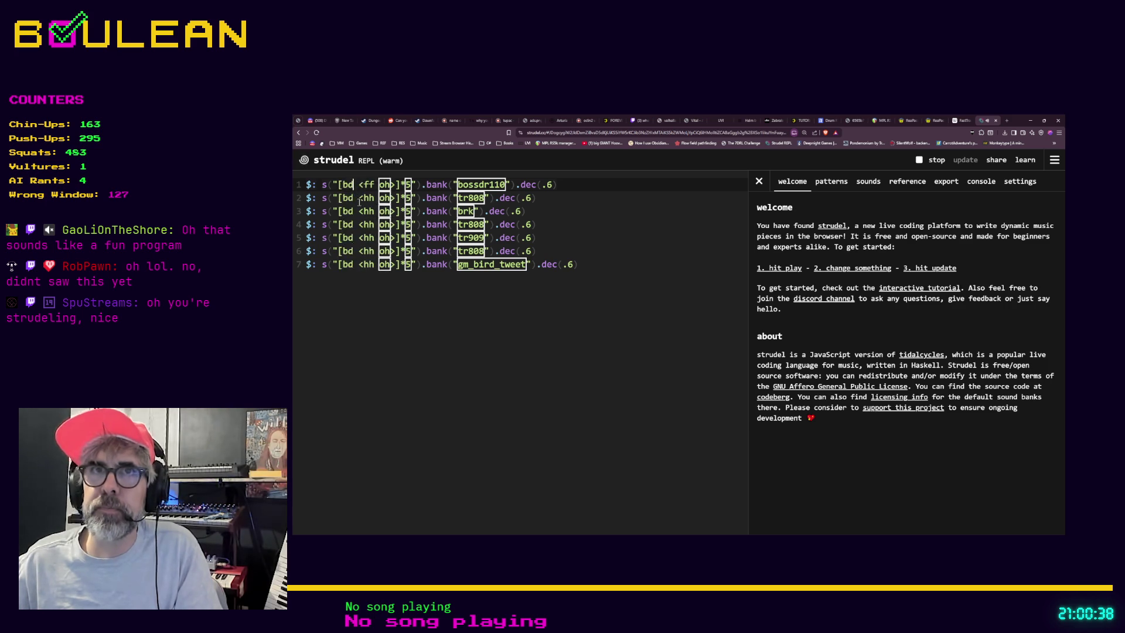
Turn bd into bz on line 1, re-evaluate, and stop the music.
key("BackSpace")
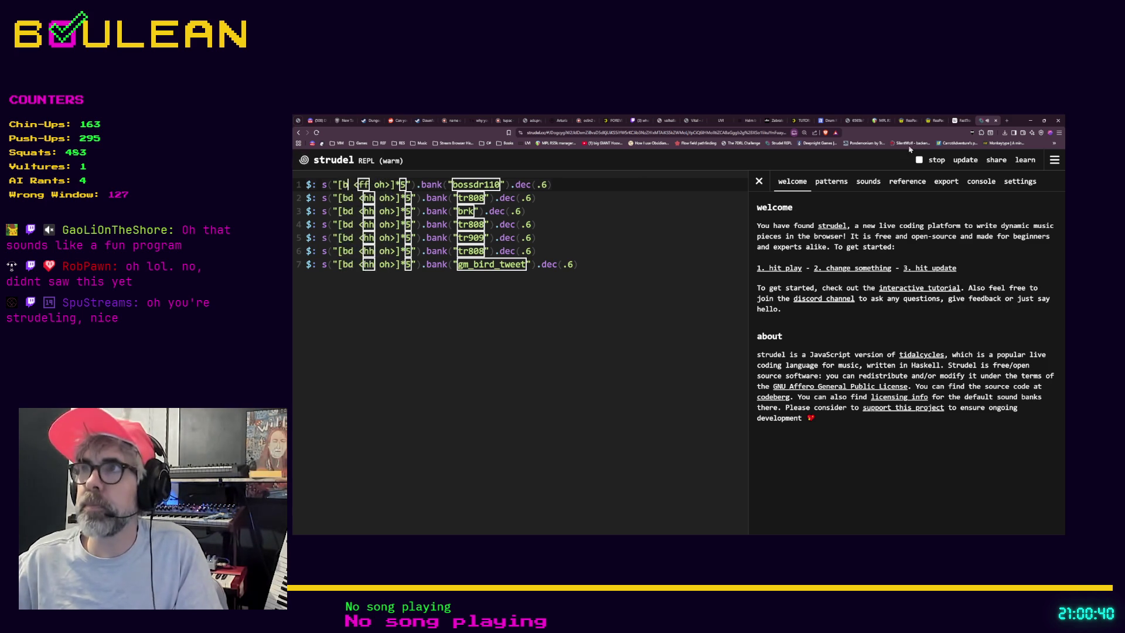
left_click(966, 162)
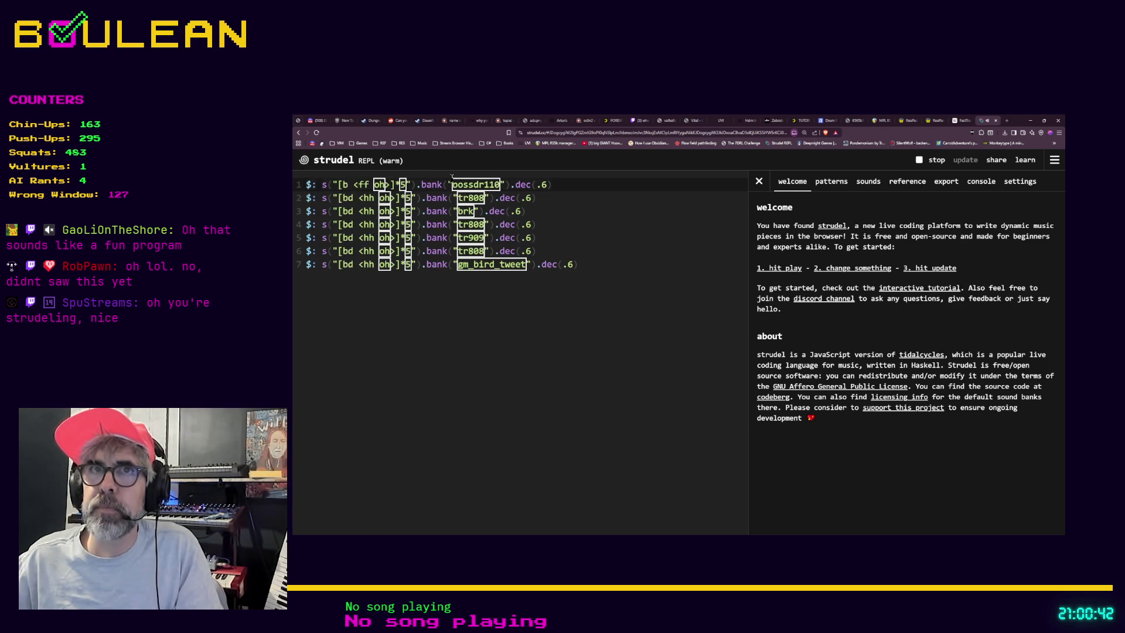
type("z")
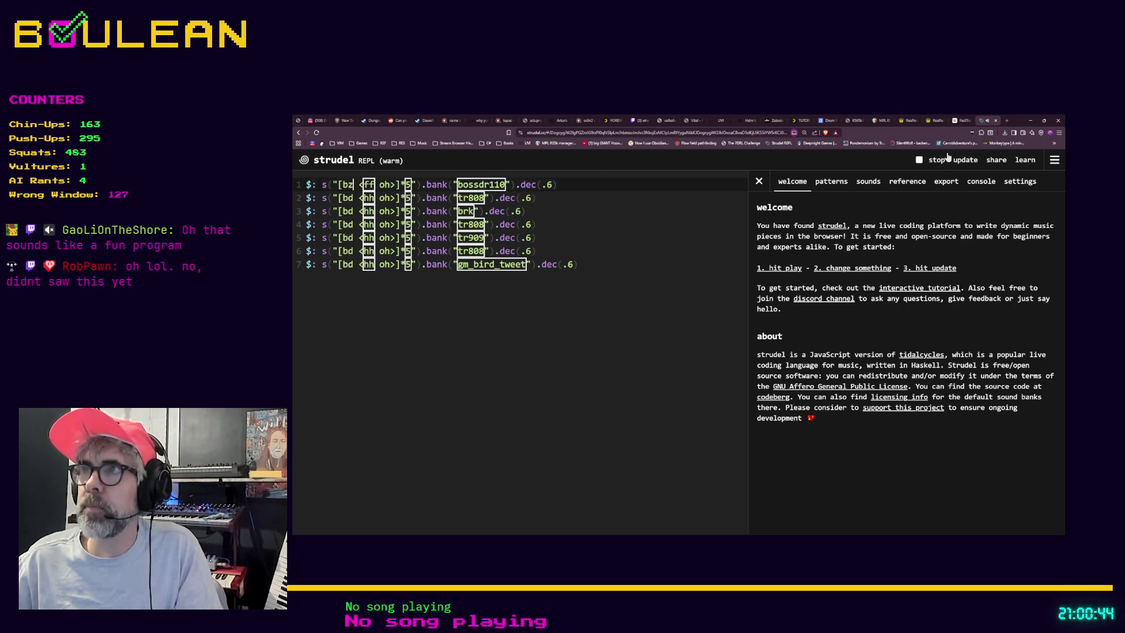
left_click(959, 164)
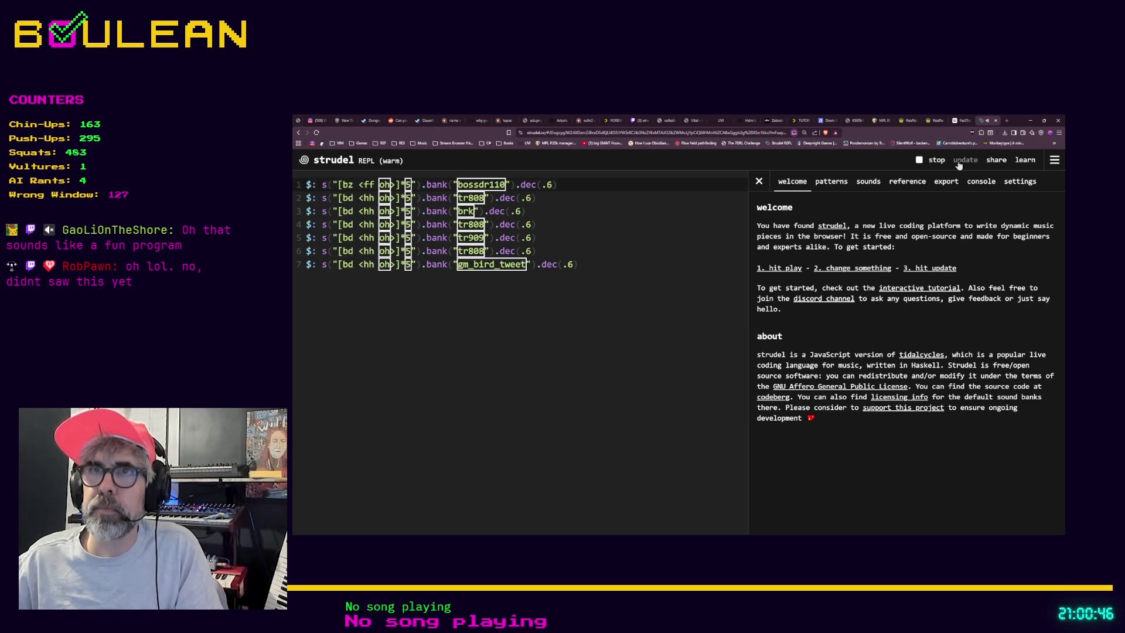
key("ctrl+period")
left_click(956, 121)
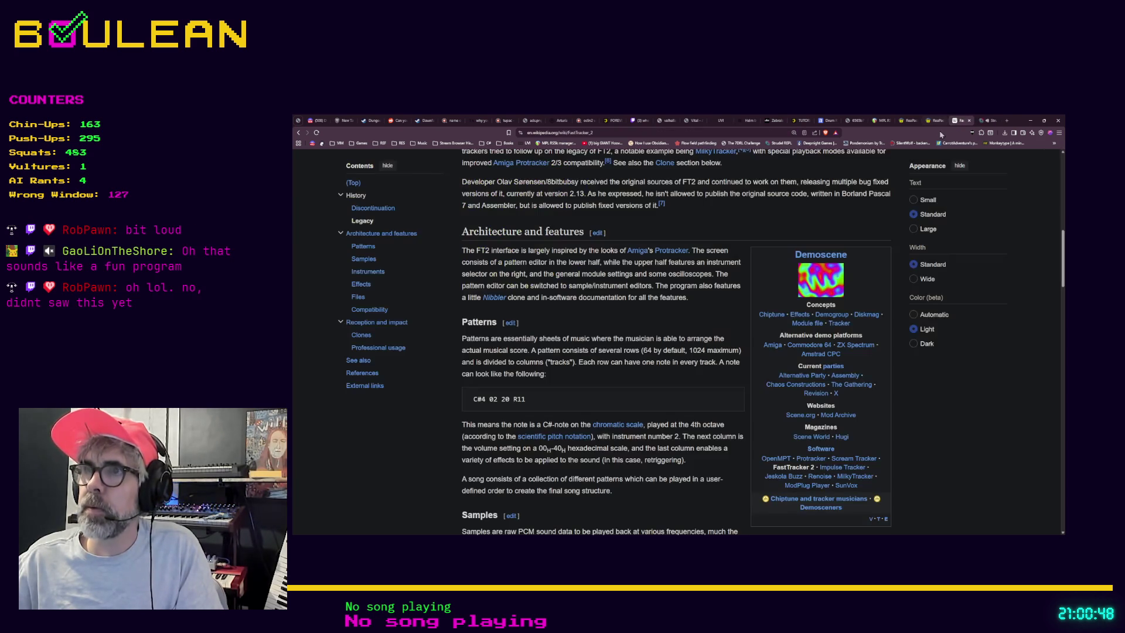
Read FastTracker 2's Architecture and features section, then return to the Strudel REPL tab.
scroll(692, 274, "down", 2)
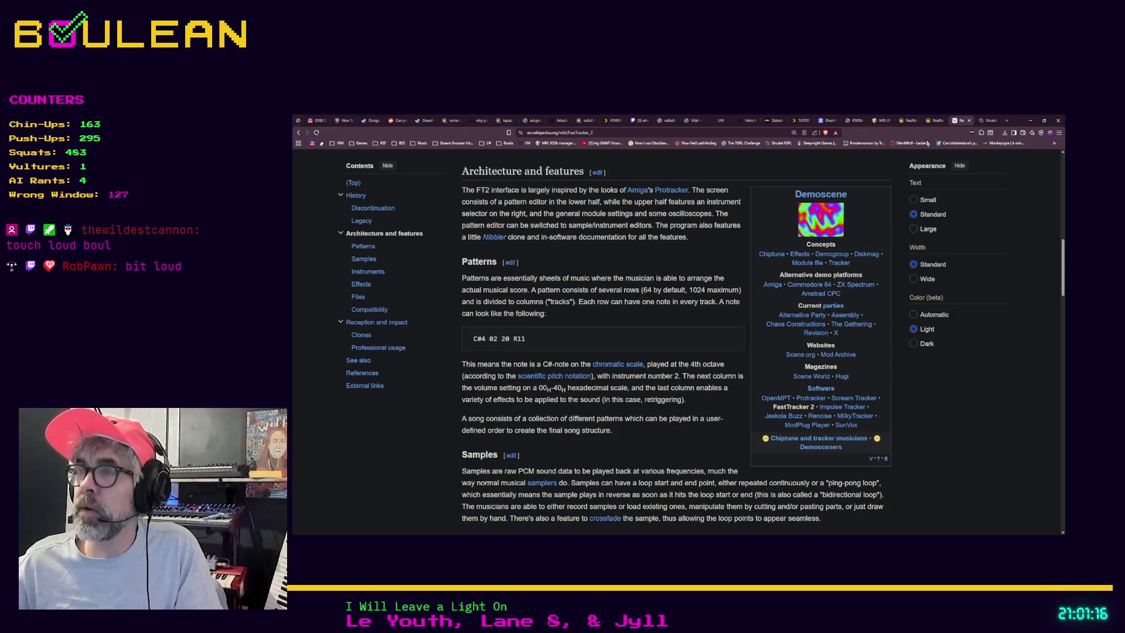
left_click(985, 121)
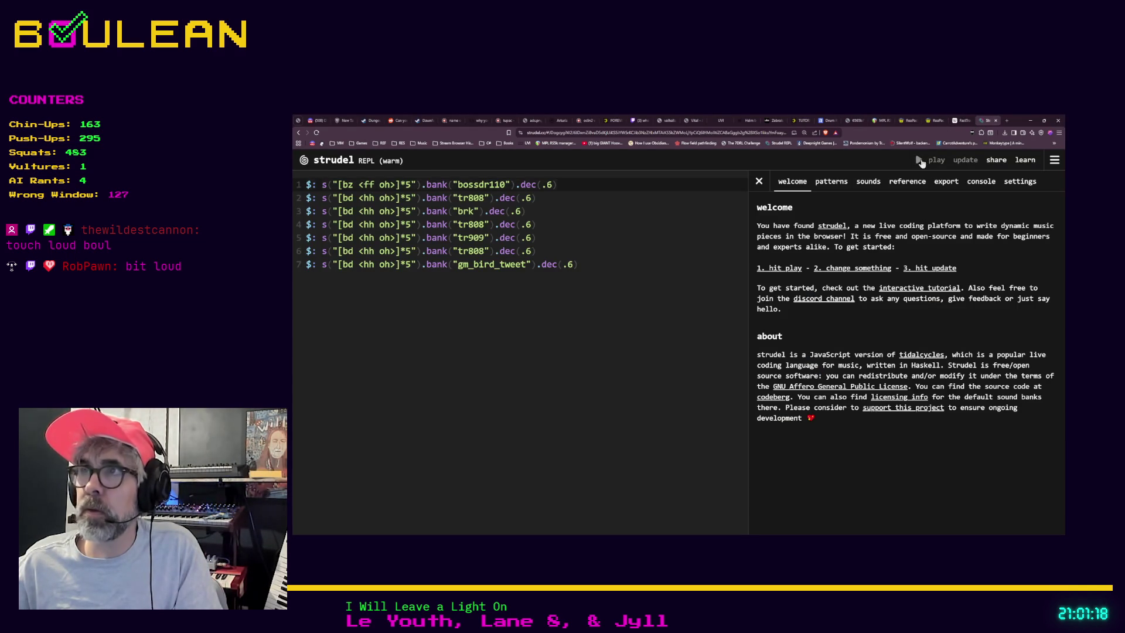
left_click(919, 162)
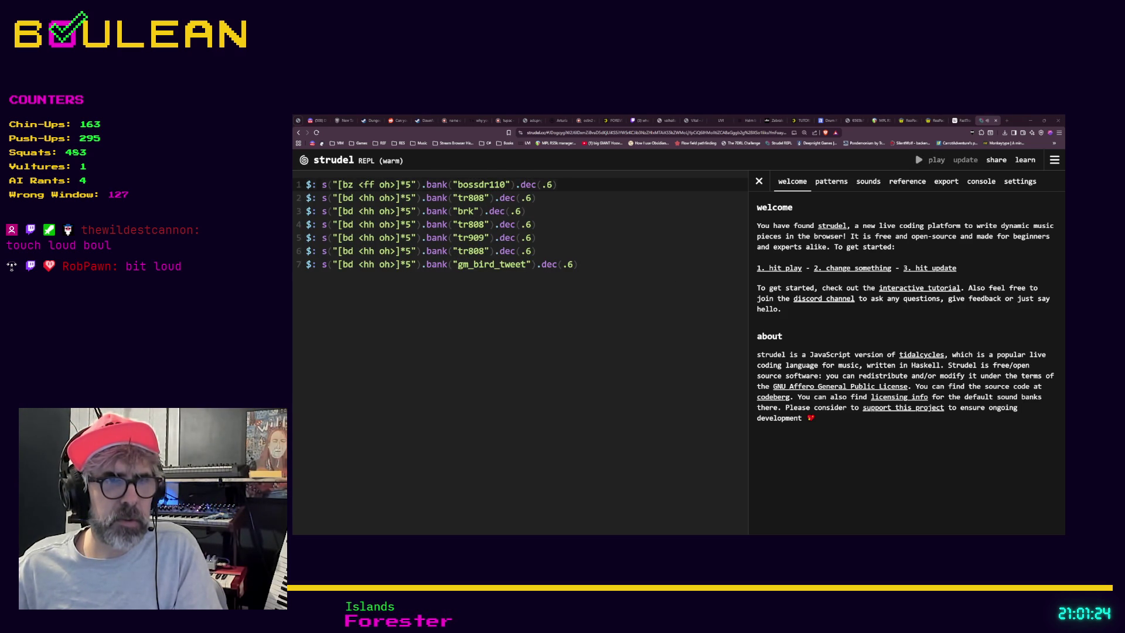
left_click(919, 164)
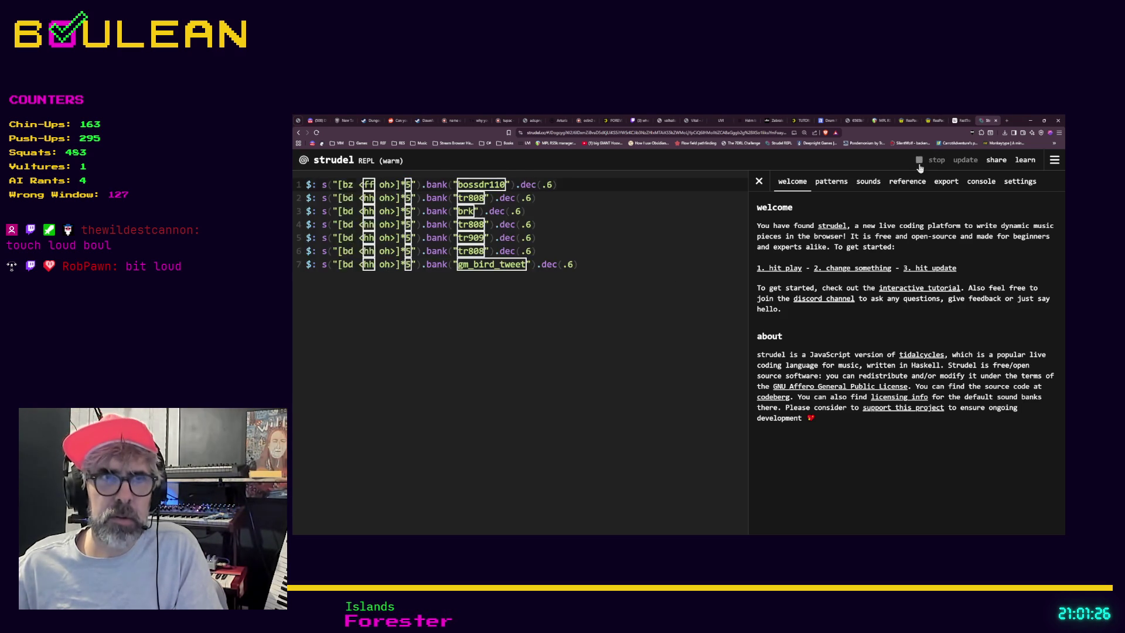
left_click(918, 164)
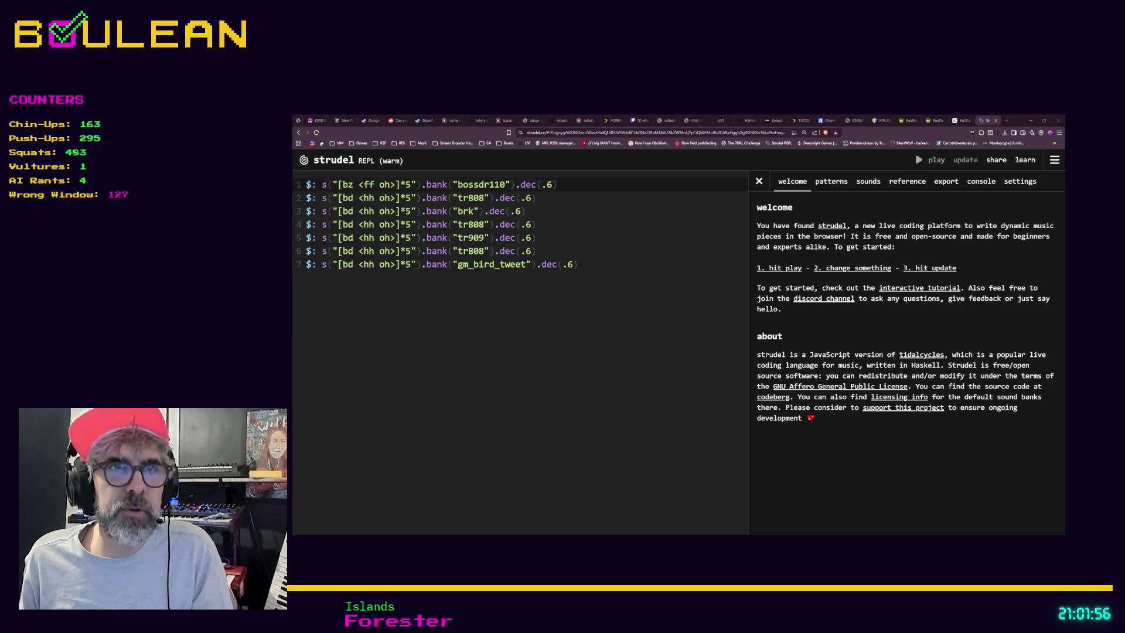
left_click(414, 394)
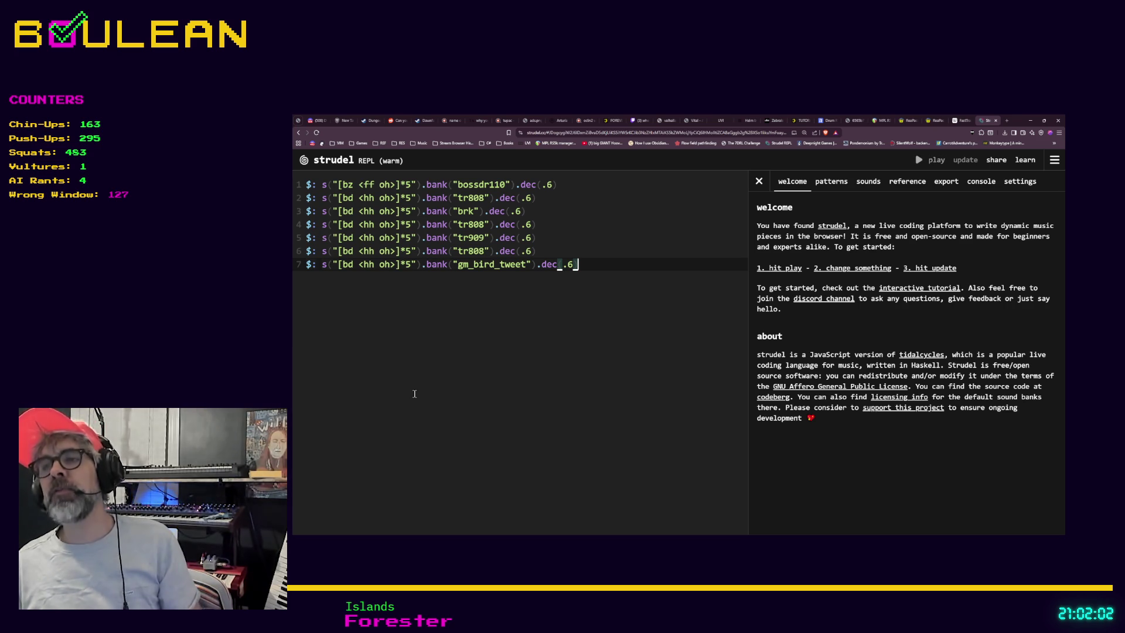
key("ctrl+Return")
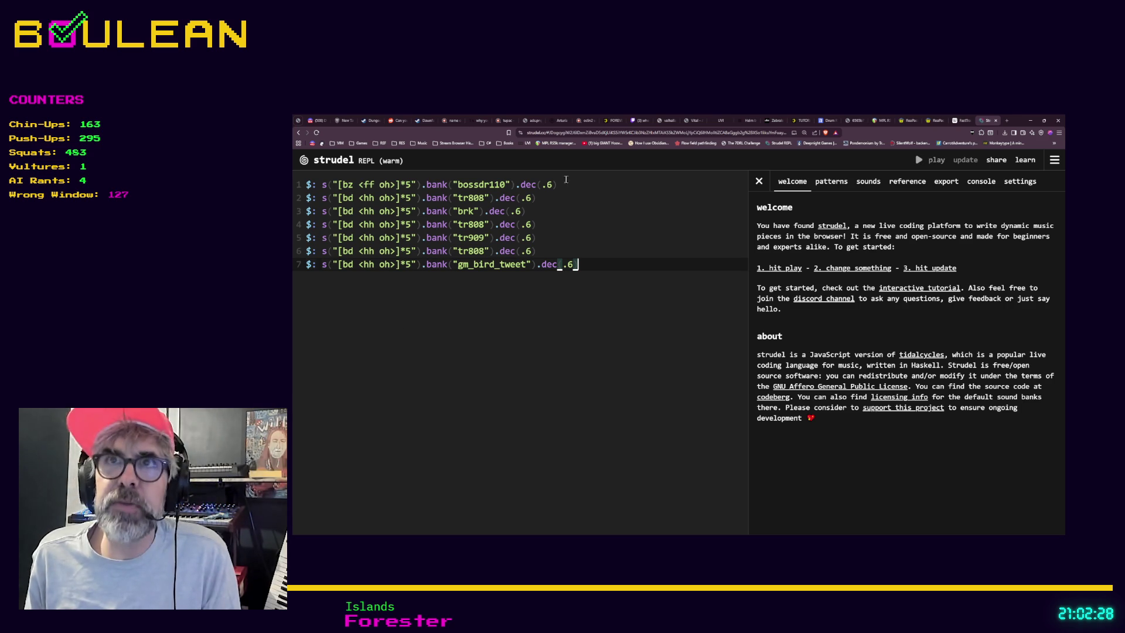
left_click_drag(527, 133, 559, 132)
left_click(559, 133)
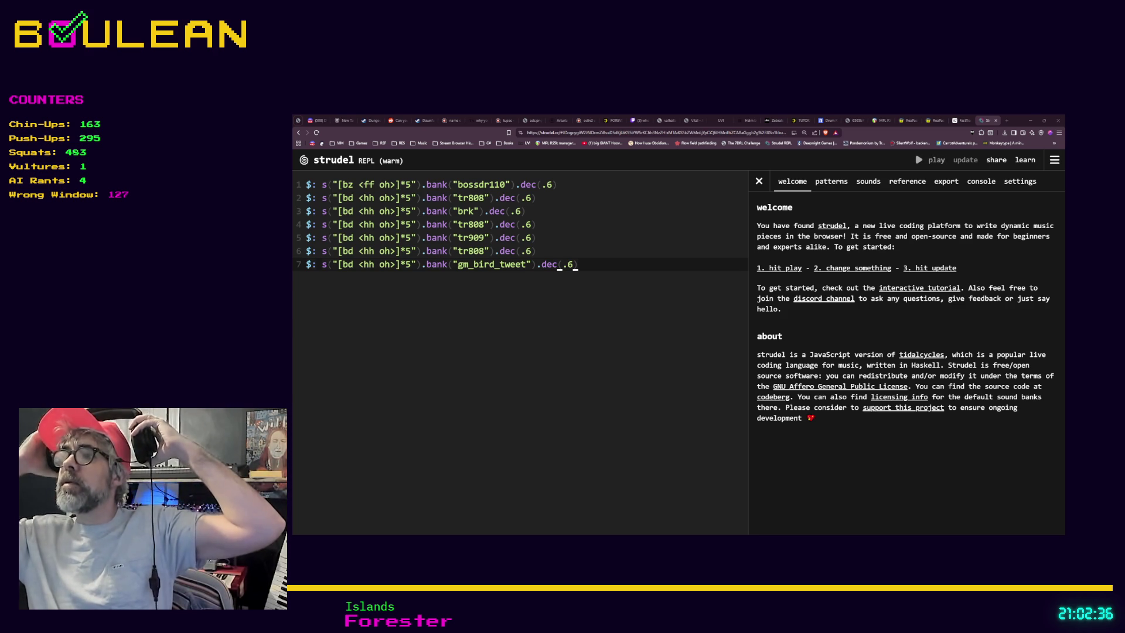
key("ctrl+Return")
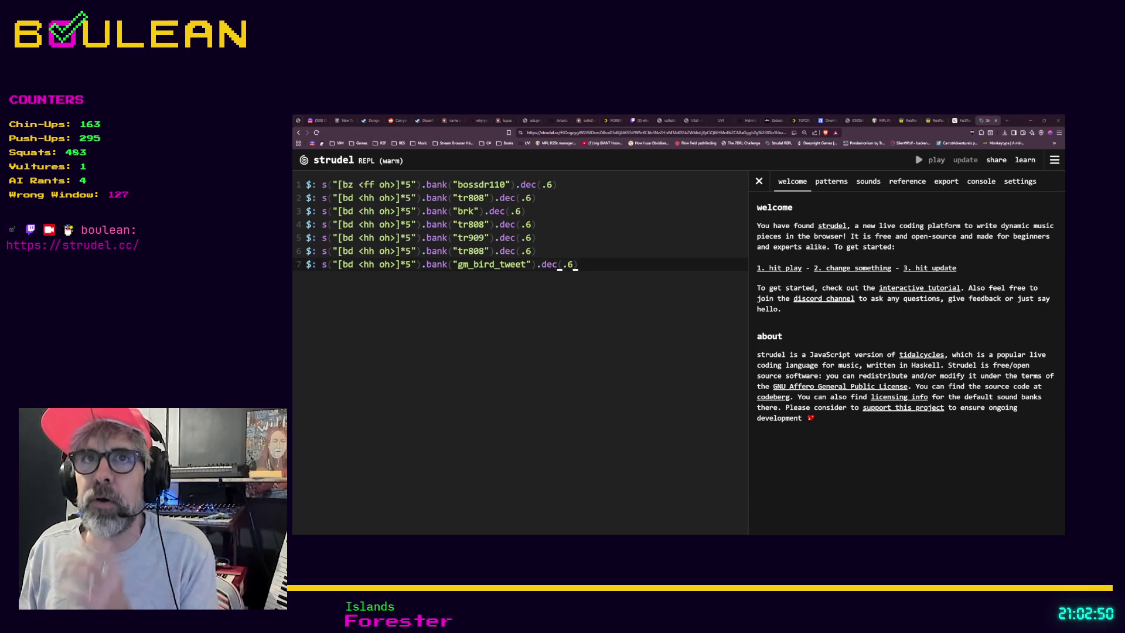
left_click(304, 161)
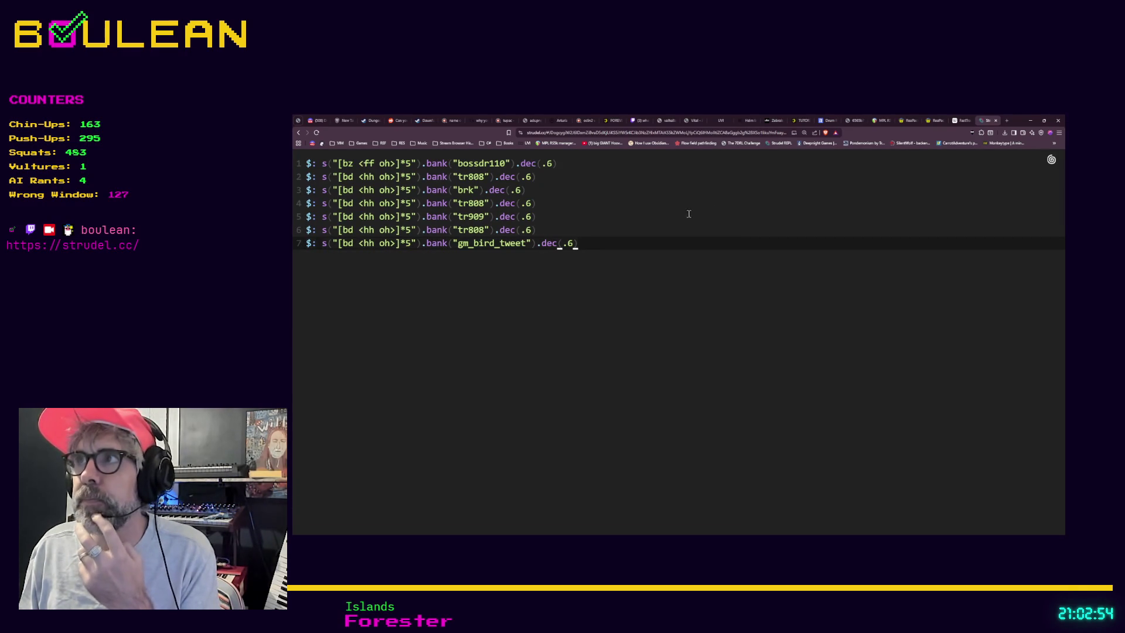
left_click(1051, 159)
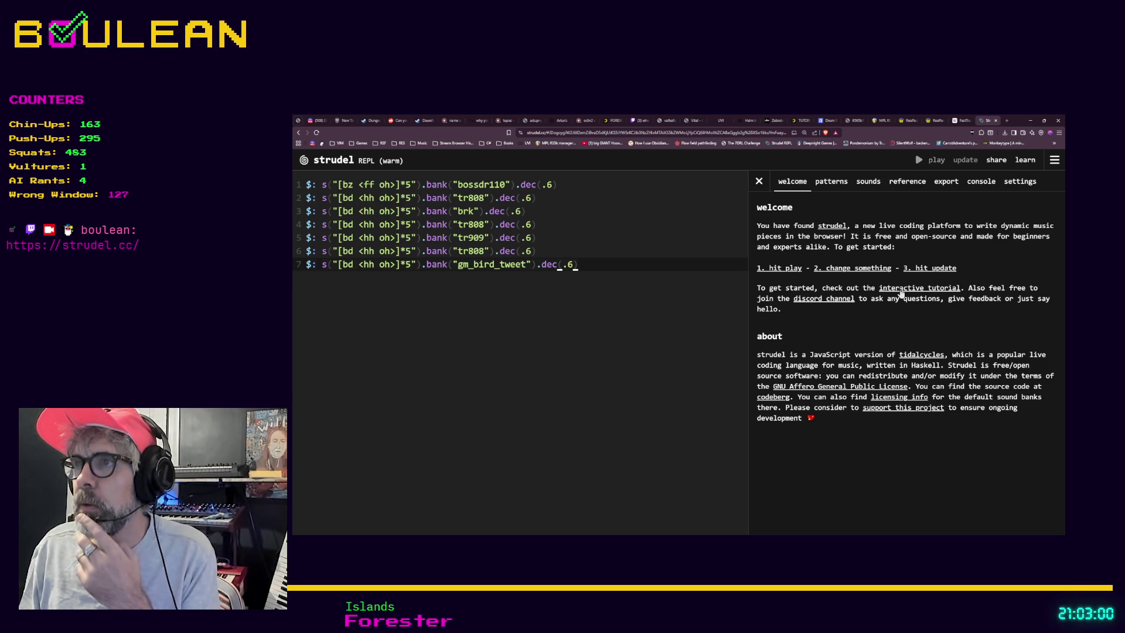
Open the docs' 'What is Strudel?' page and browse its Examples, including the coastline code.
left_click(901, 293)
scroll(612, 259, "down", 2)
scroll(611, 259, "down", 4)
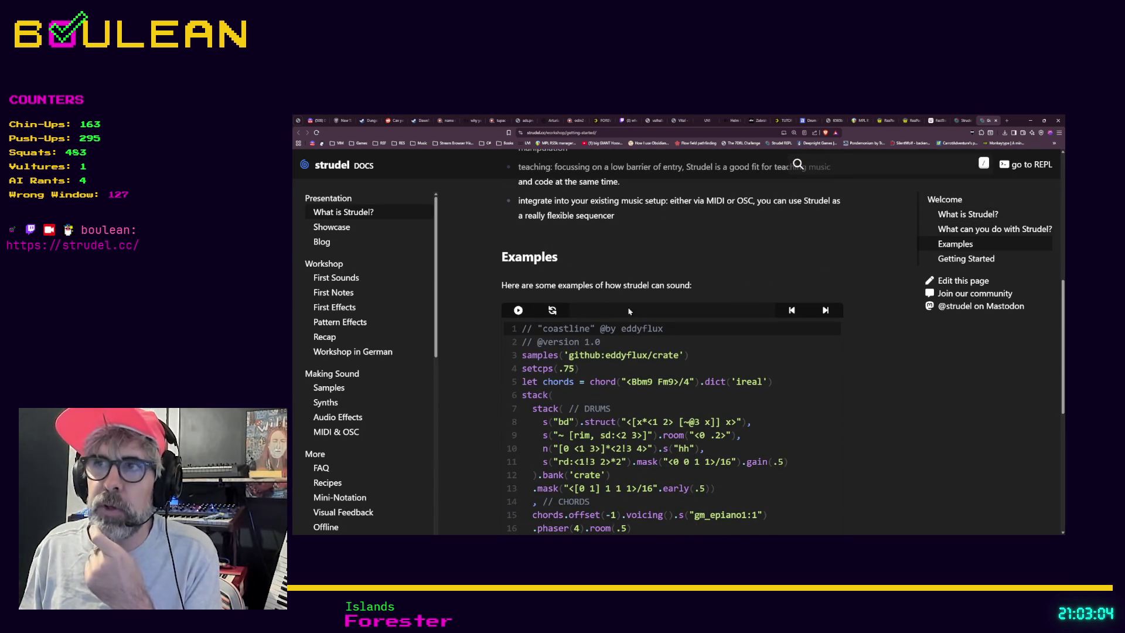
scroll(629, 312, "down", 5)
scroll(602, 376, "up", 3)
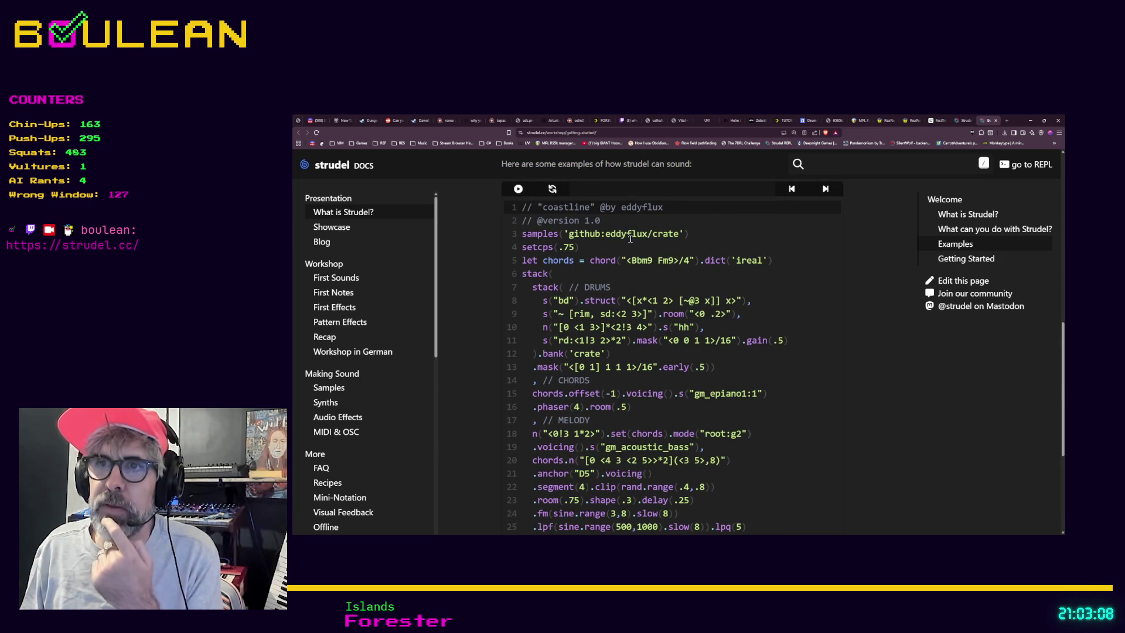
scroll(622, 220, "down", 3)
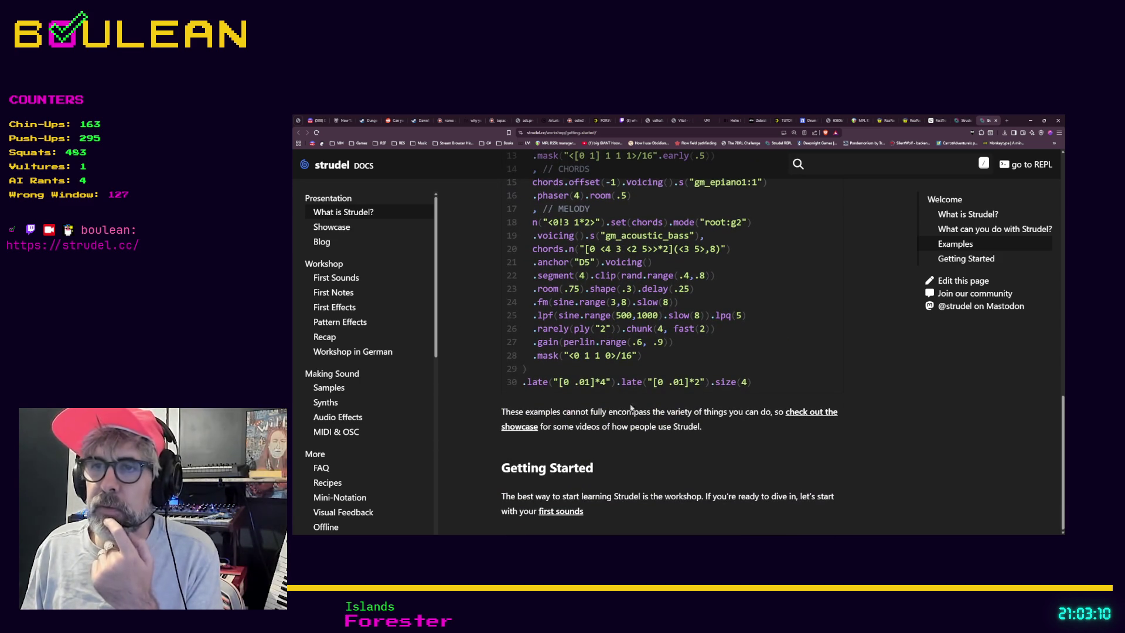
scroll(664, 412, "up", 4)
scroll(668, 412, "up", 1)
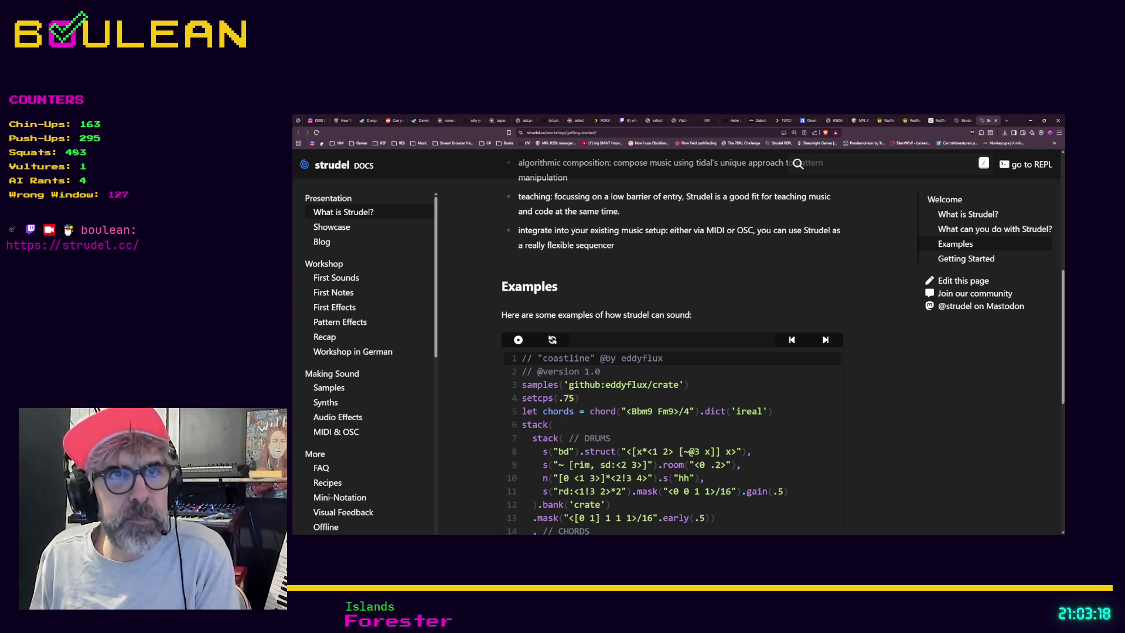
left_click(935, 120)
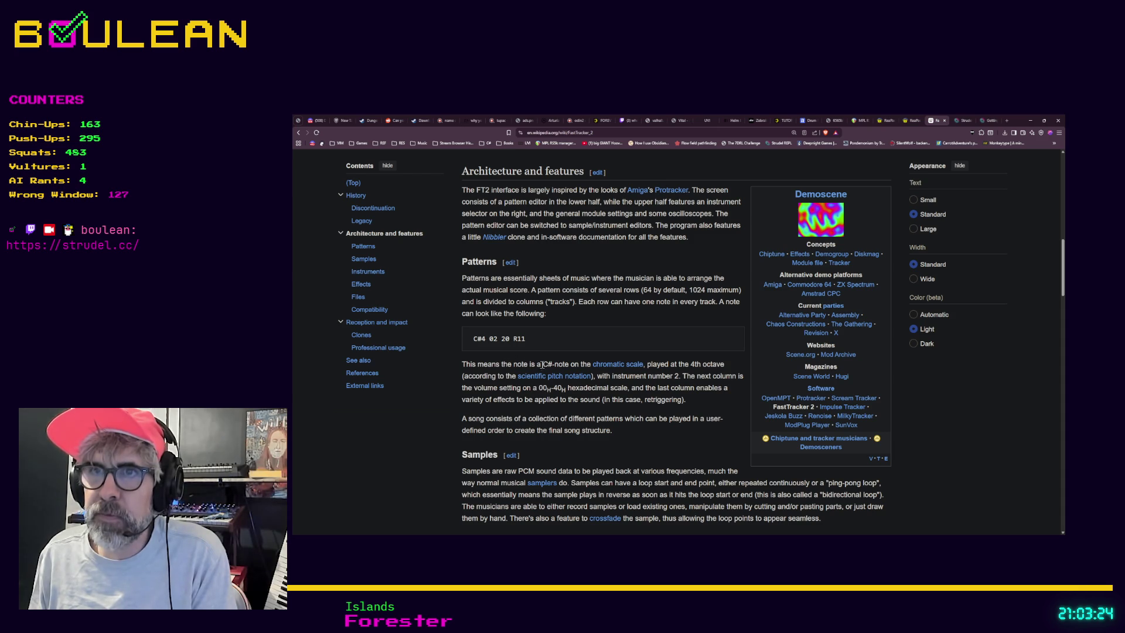
Scroll through FastTracker 2's patterns, samples, instruments and effects sections, then back up.
mouse_move(610, 369)
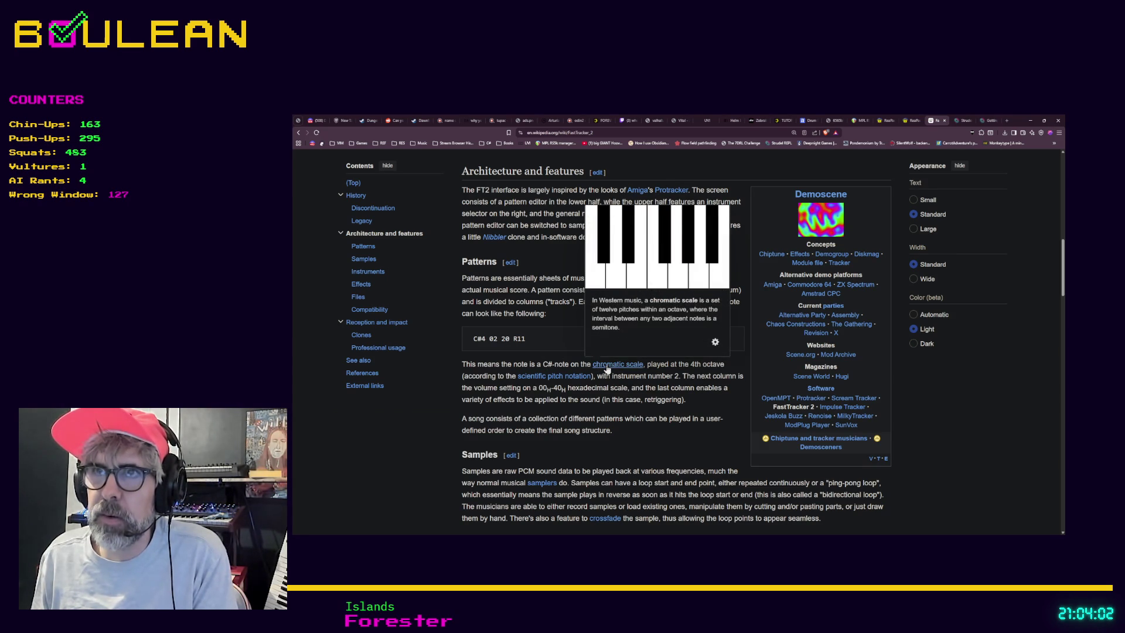
scroll(608, 368, "down", 1)
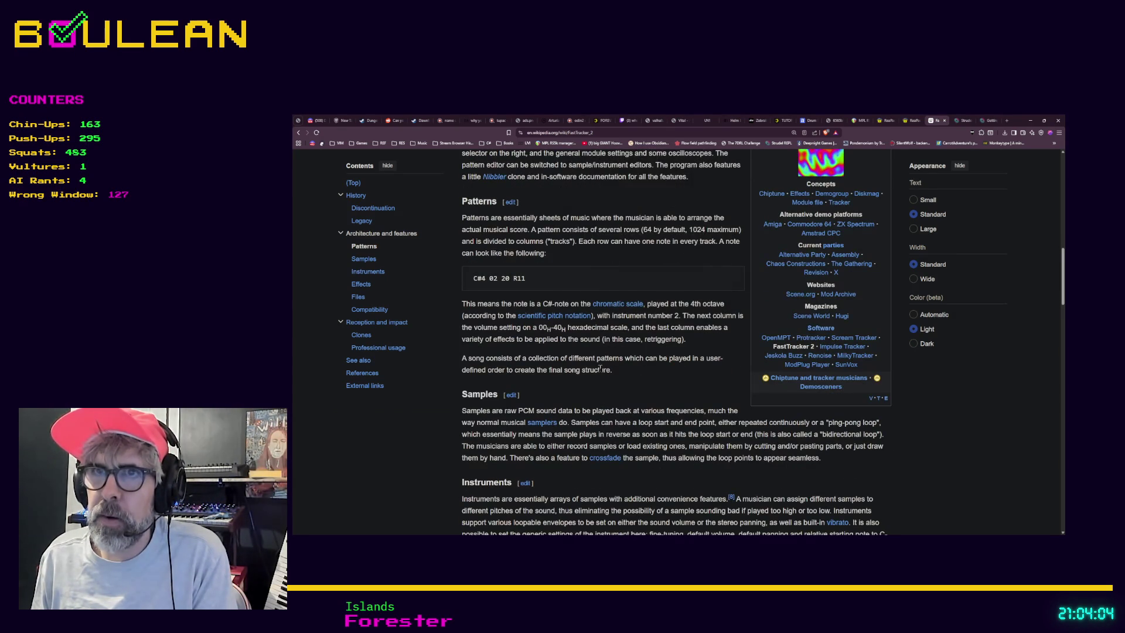
scroll(602, 368, "down", 1)
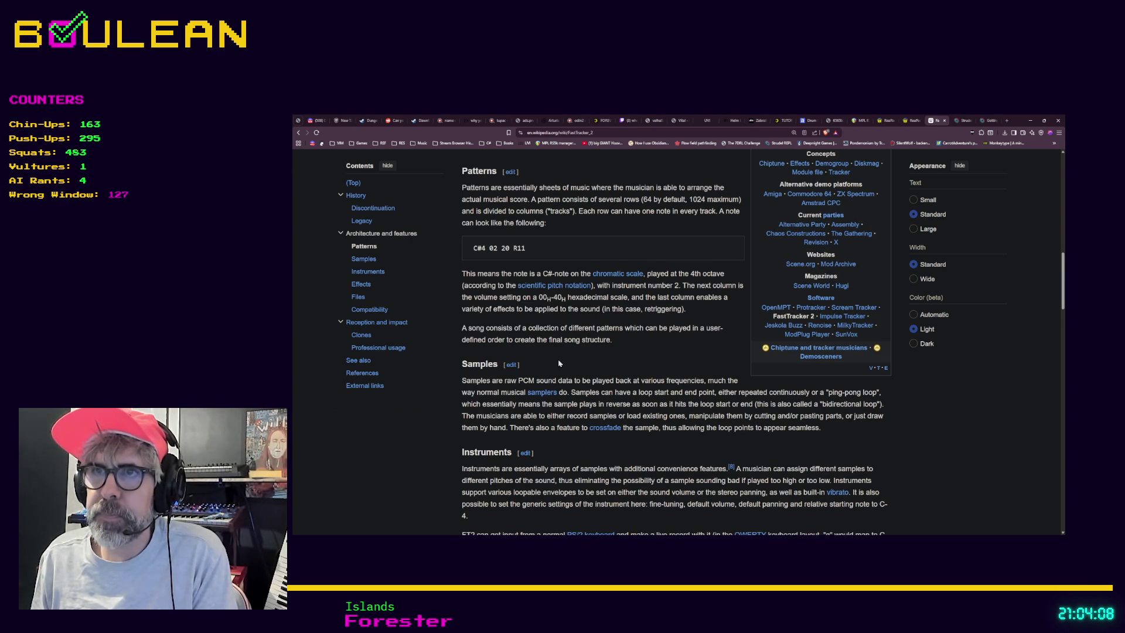
scroll(558, 359, "down", 1)
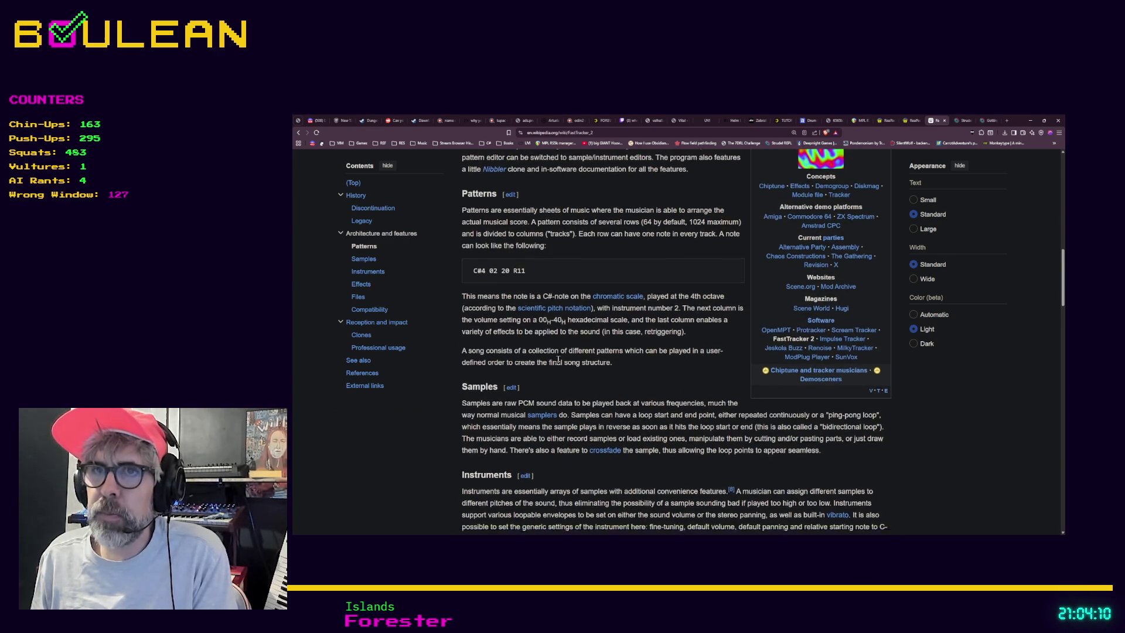
scroll(558, 398, "down", 2)
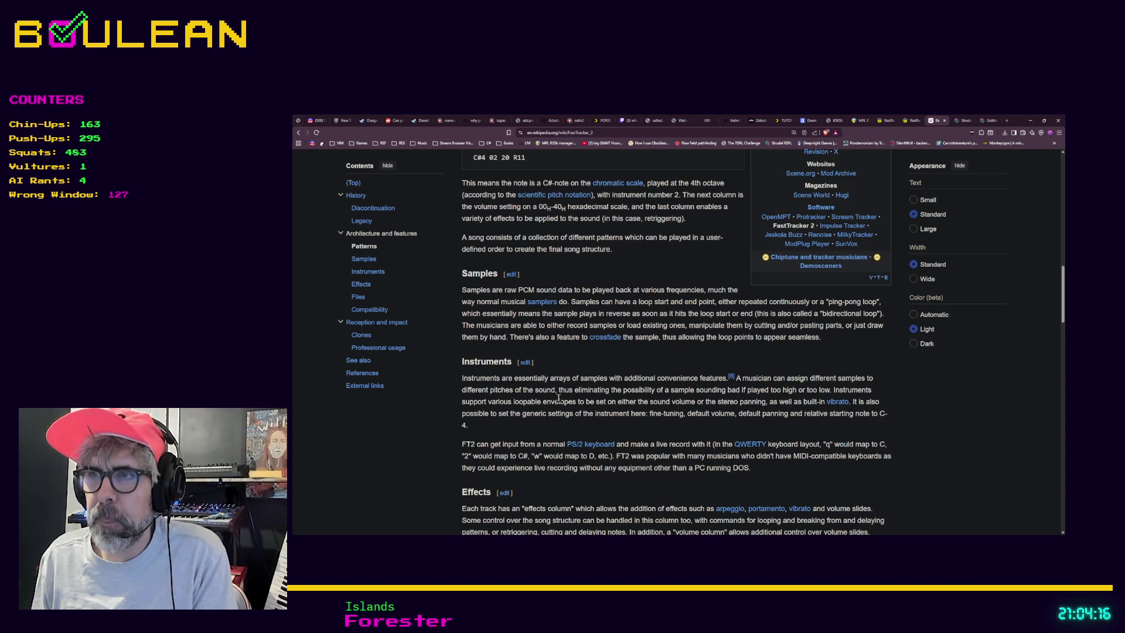
scroll(558, 398, "down", 2)
scroll(558, 398, "down", 3)
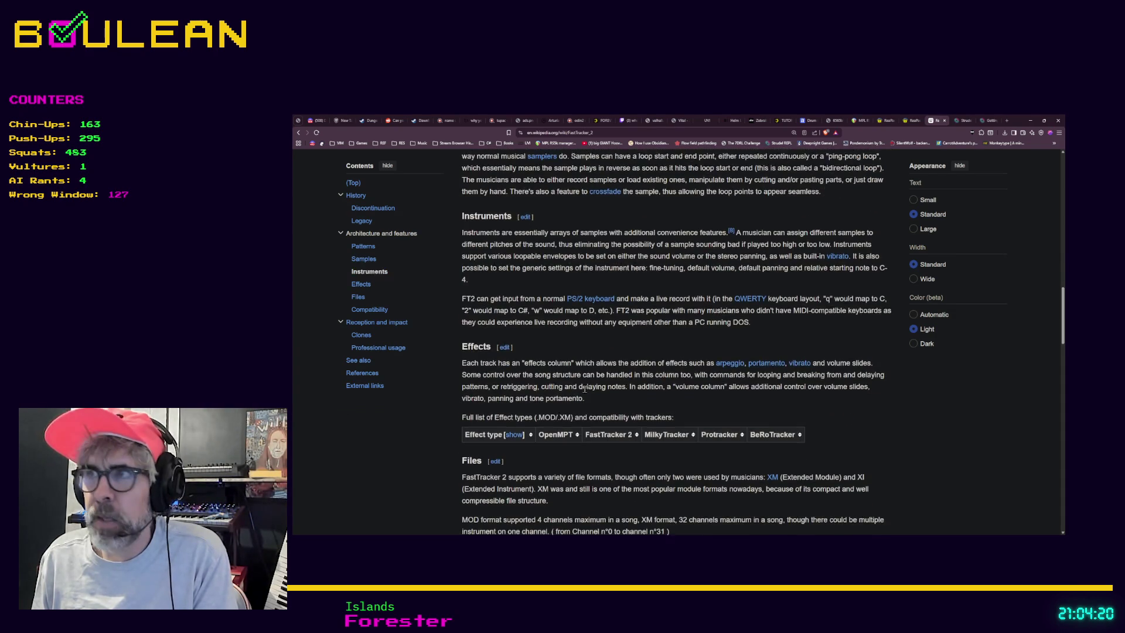
scroll(580, 391, "up", 18)
scroll(671, 373, "up", 10)
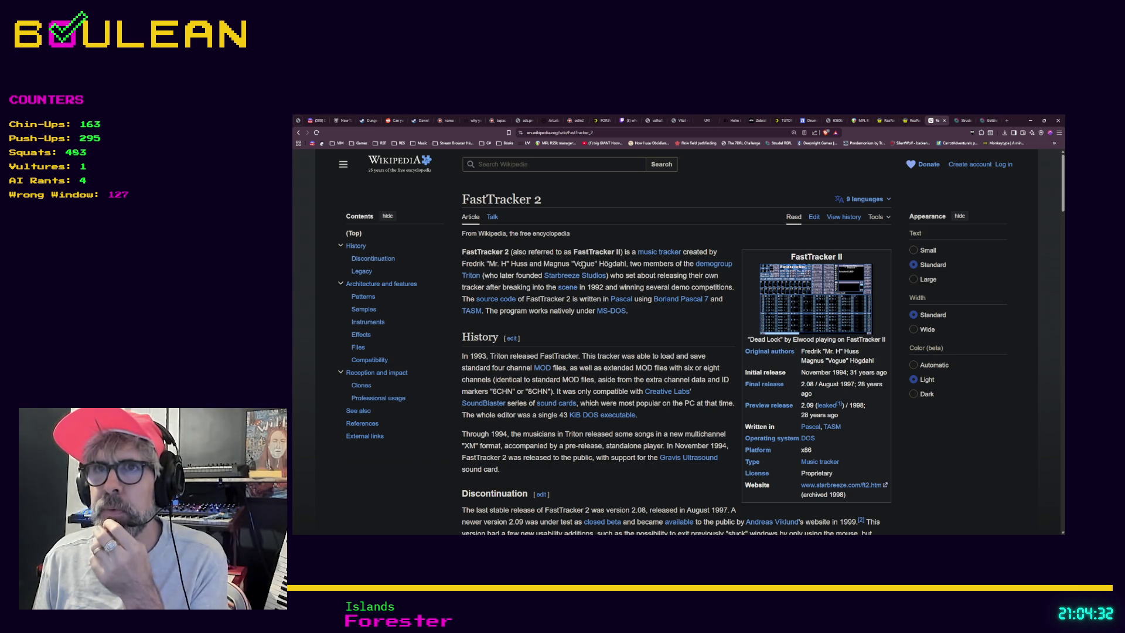
Read the History section on Triton's 1994 release and the final 2.08 version from 1997.
mouse_move(472, 280)
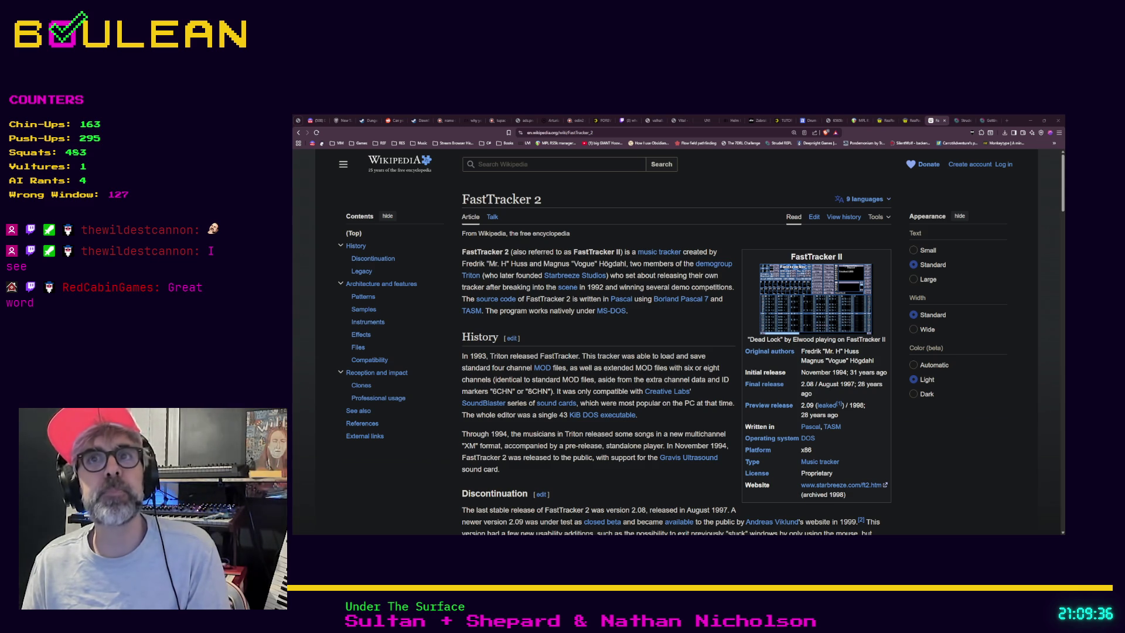
Load izotope.com's free audio plug-ins page in a new tab and select 'iZotope' in its heading.
key("ctrl+t")
key("ctrl+v")
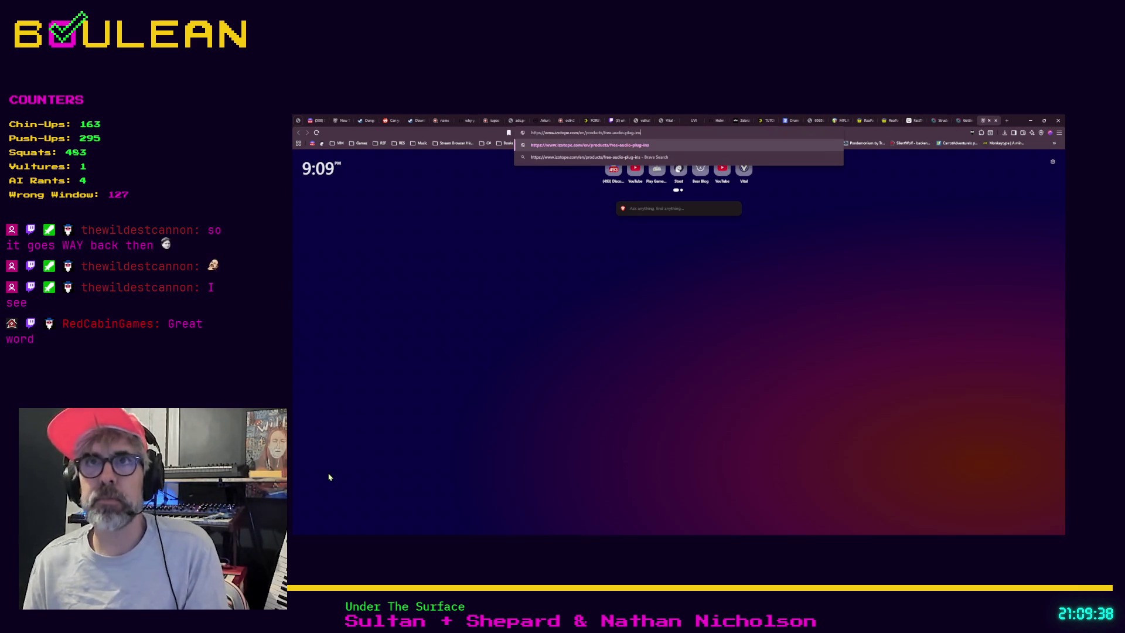
key("Return")
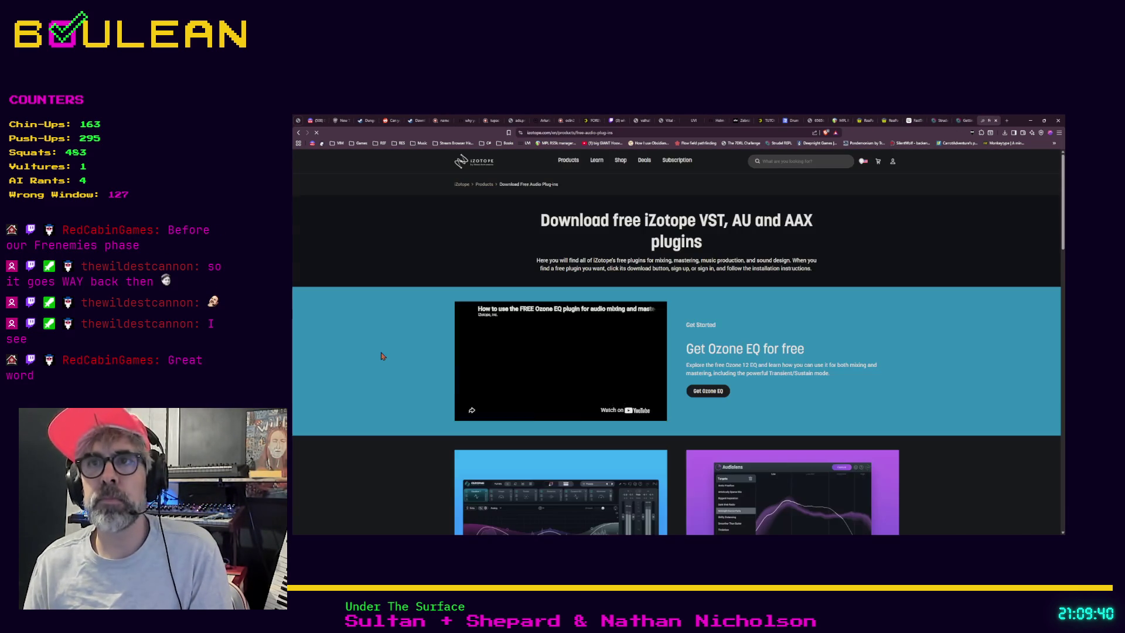
scroll(372, 344, "down", 2)
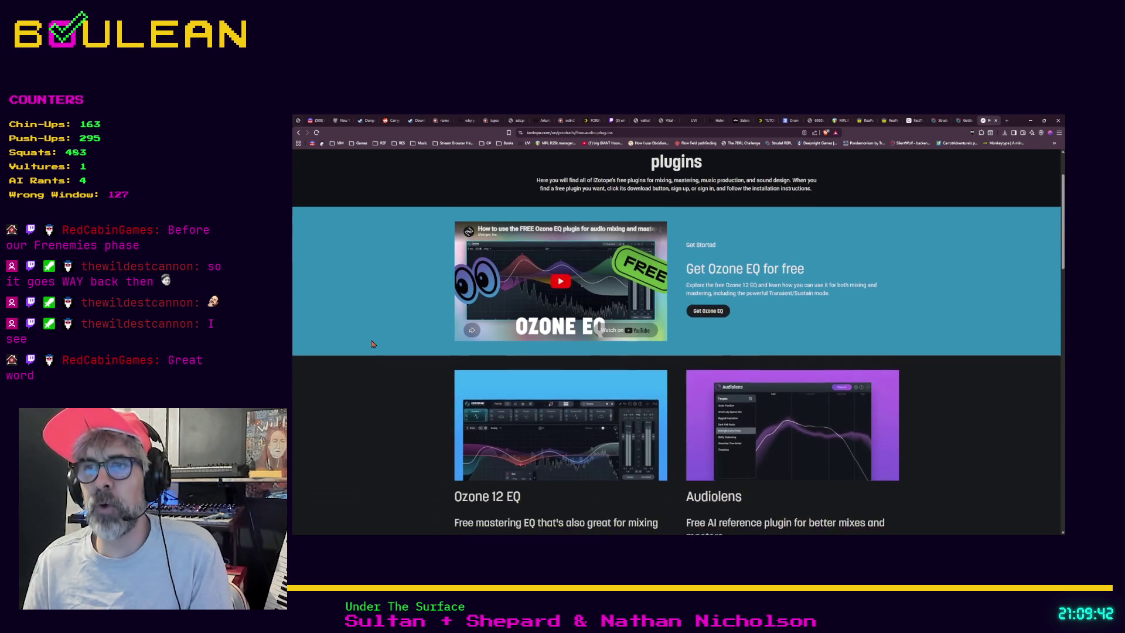
scroll(371, 344, "up", 1)
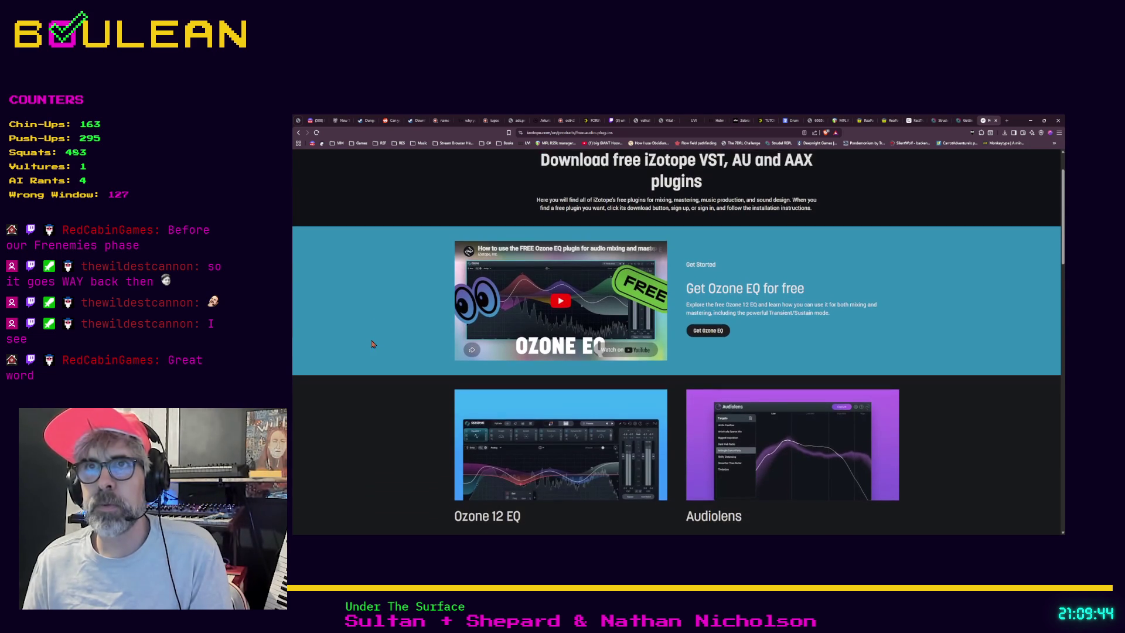
scroll(372, 344, "up", 1)
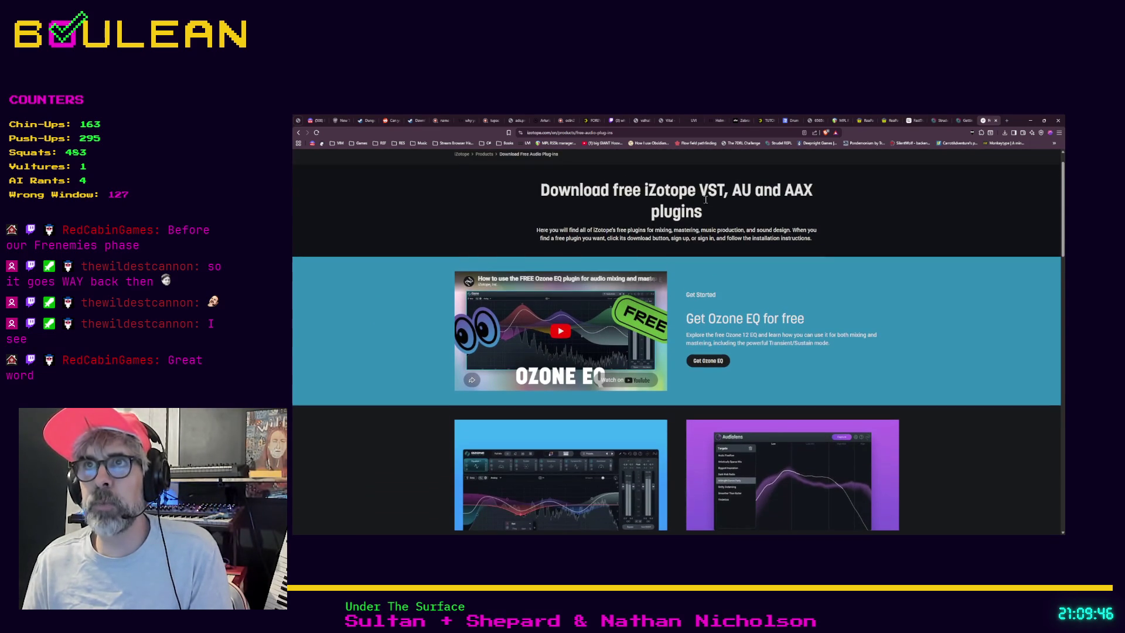
left_click_drag(644, 190, 692, 196)
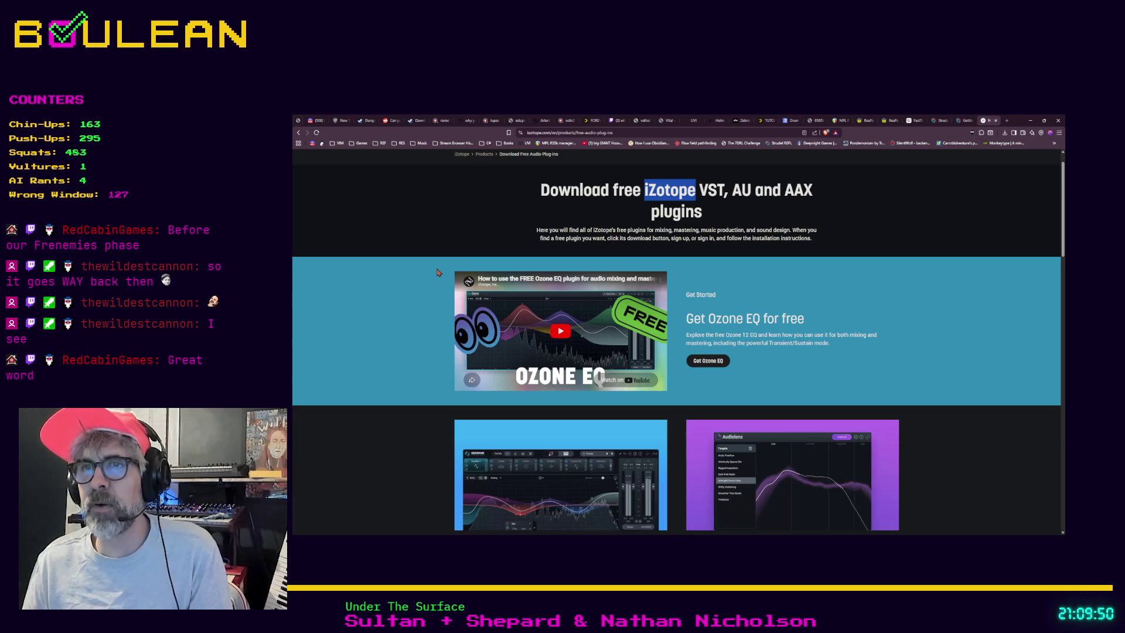
Look over the plugin cards for Ozone 12 EQ, Audiolens, Vocal Doubler and Vinyl.
scroll(363, 305, "down", 3)
scroll(363, 304, "down", 2)
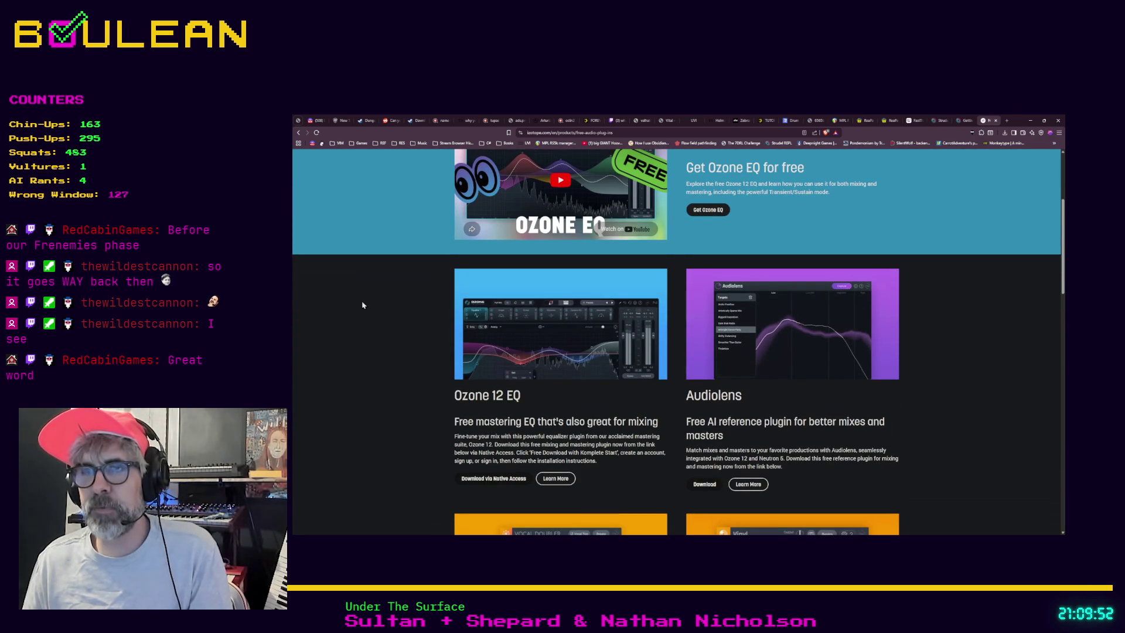
scroll(362, 304, "down", 2)
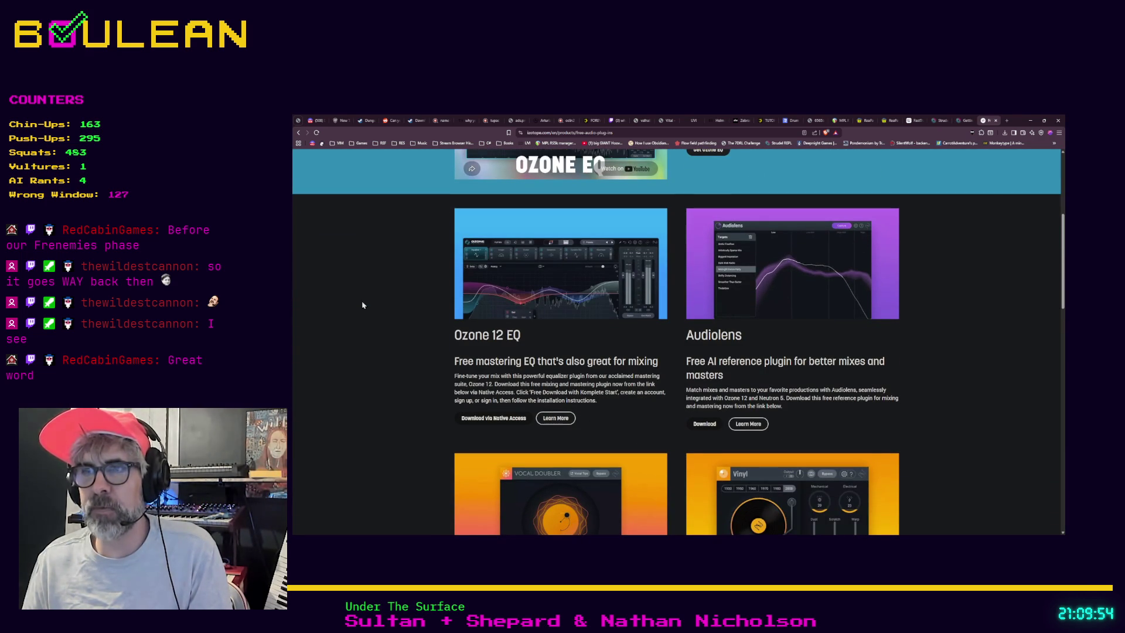
scroll(362, 305, "down", 4)
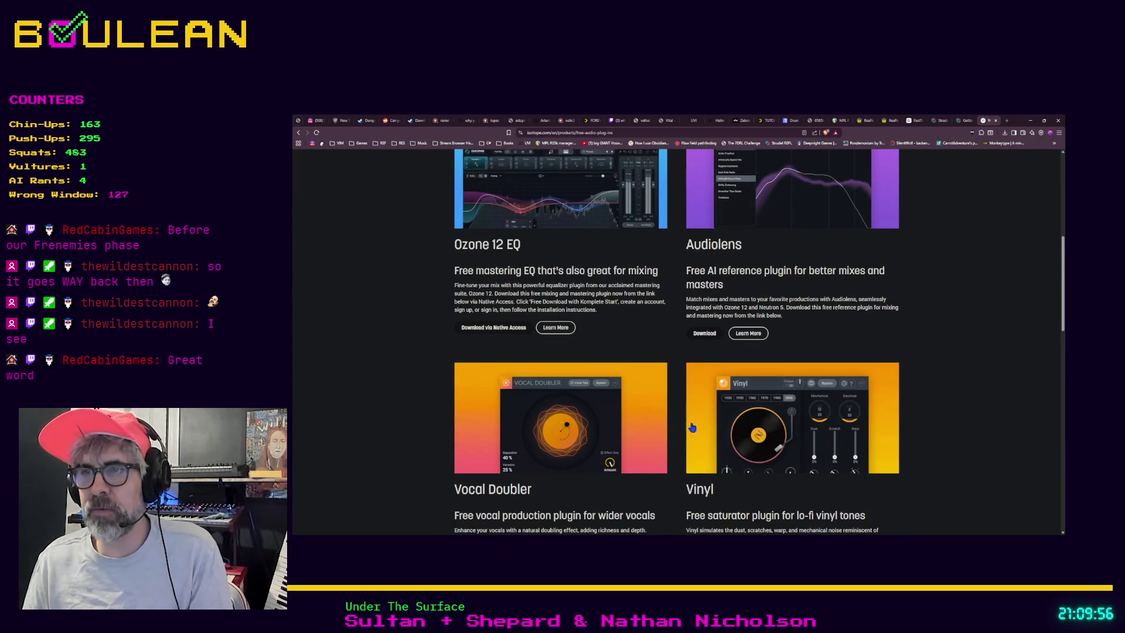
scroll(710, 421, "down", 1)
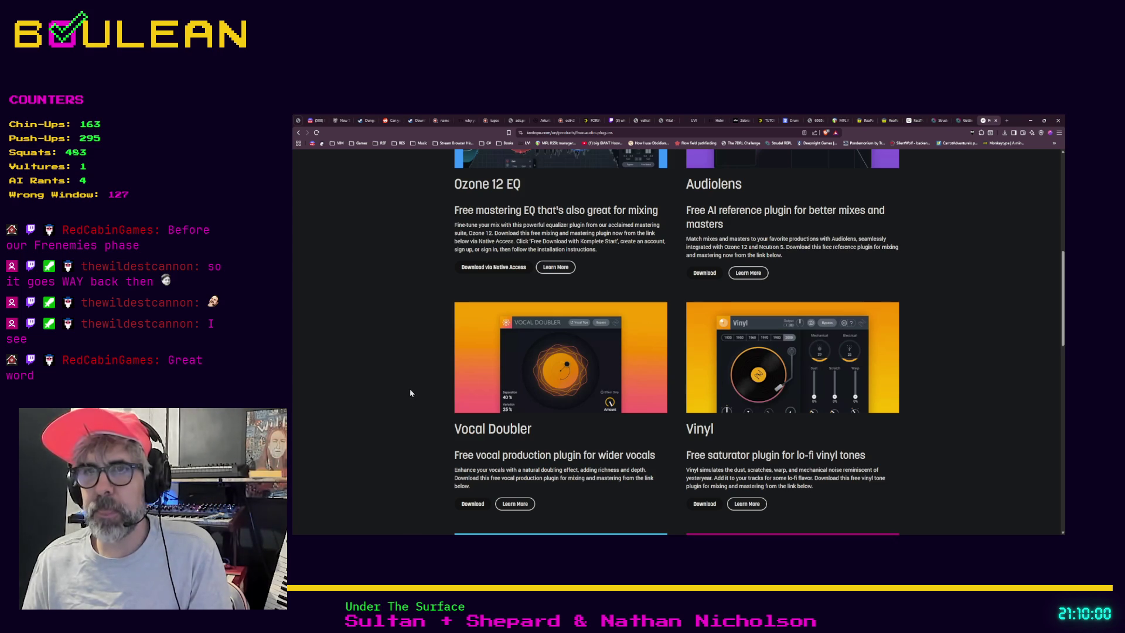
scroll(410, 392, "up", 2)
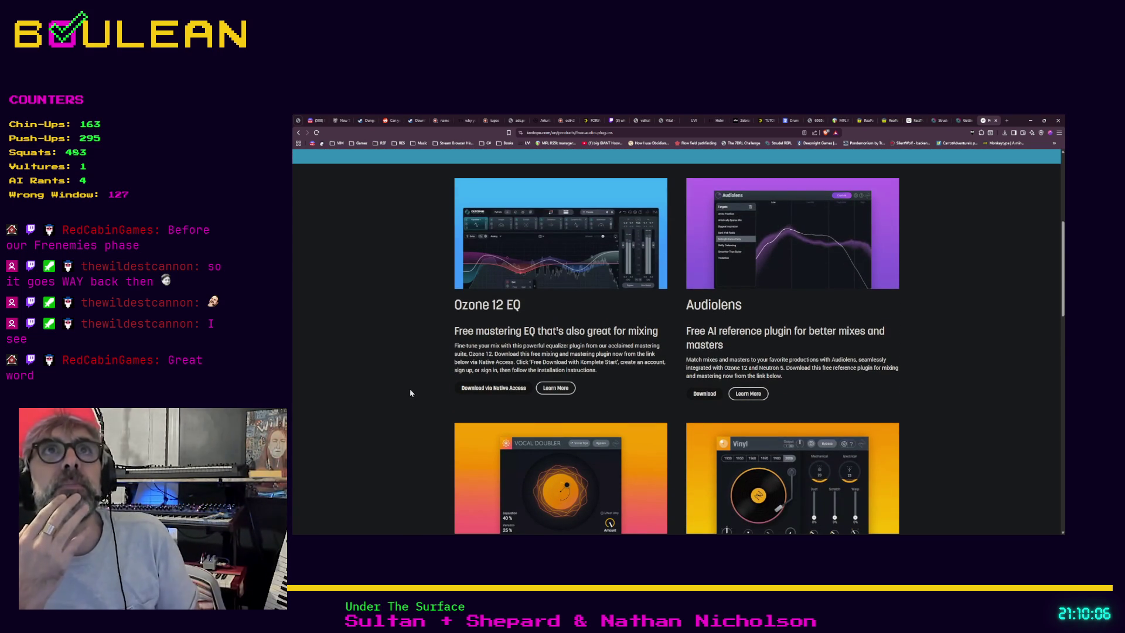
scroll(410, 392, "up", 1)
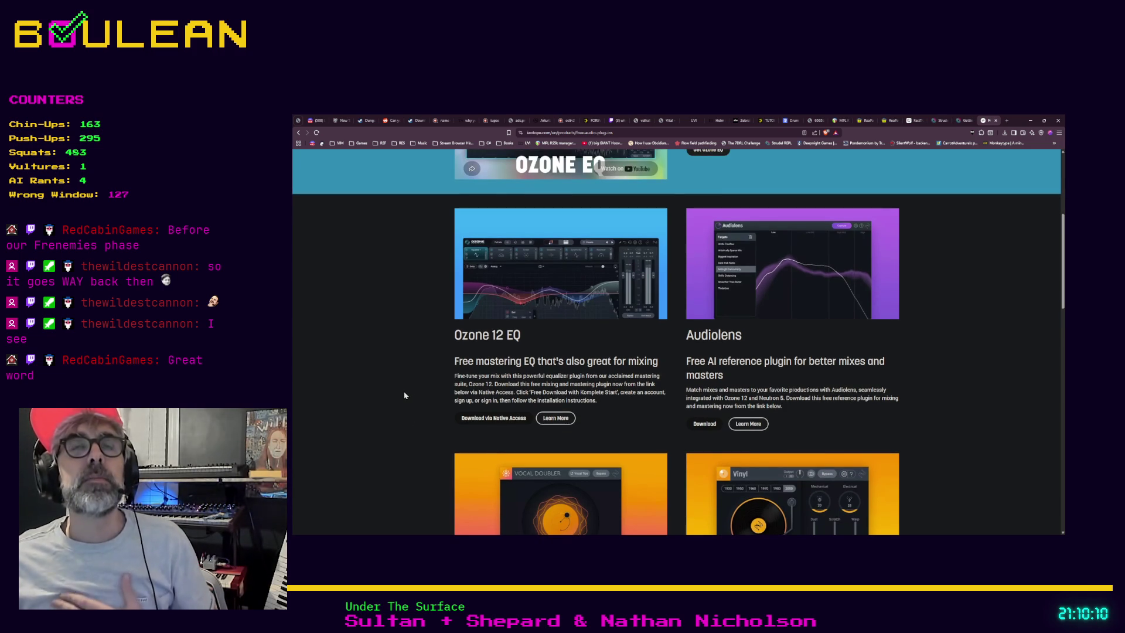
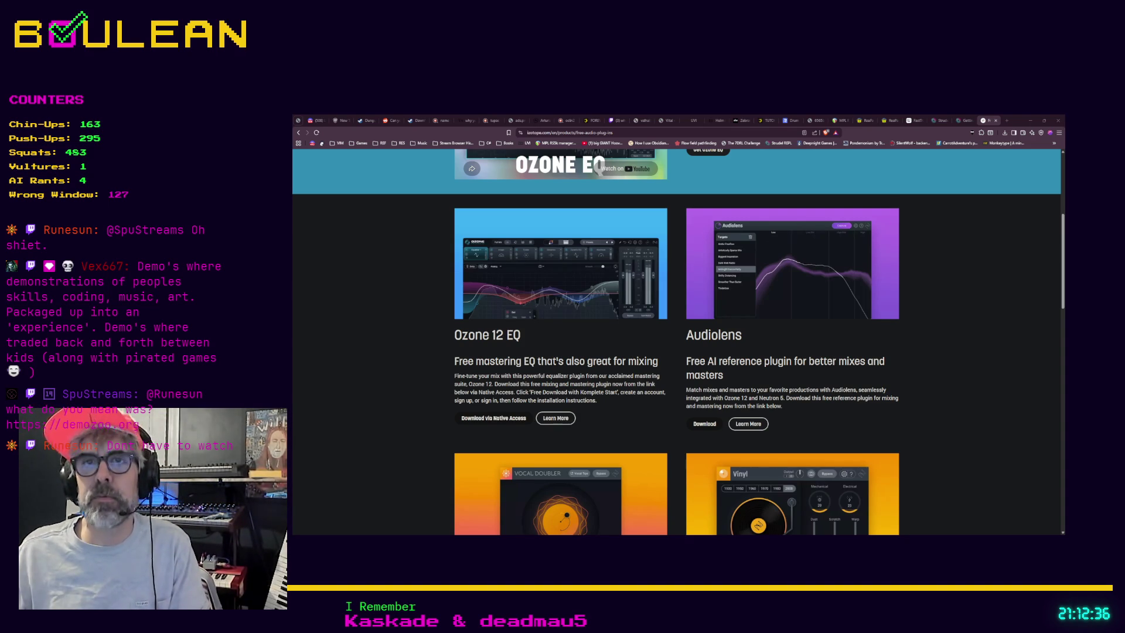
Search Brave for 'future crew second reality' in a new tab and open the first video result.
key("ctrl+t")
type("future crew second reality")
key("Return")
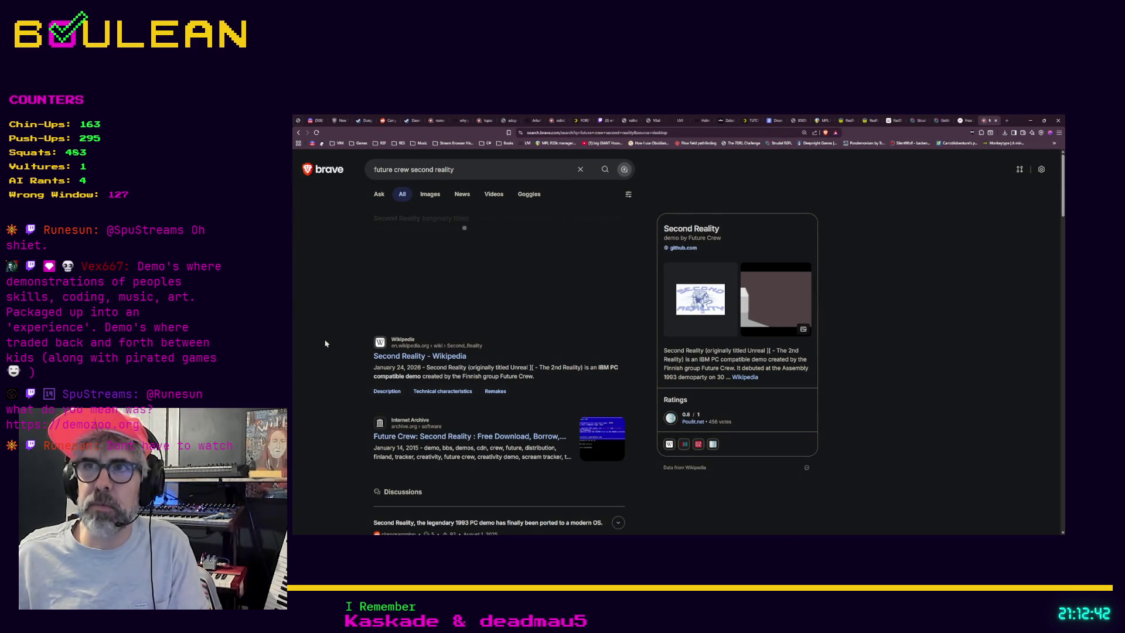
scroll(324, 354, "down", 5)
scroll(325, 356, "down", 3)
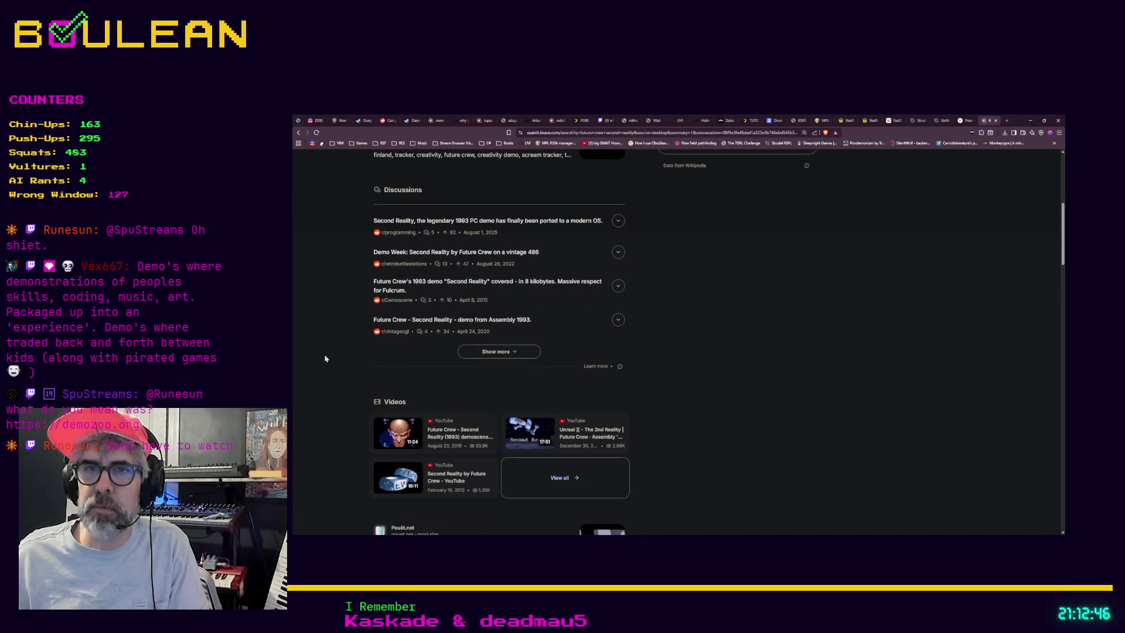
left_click(439, 437)
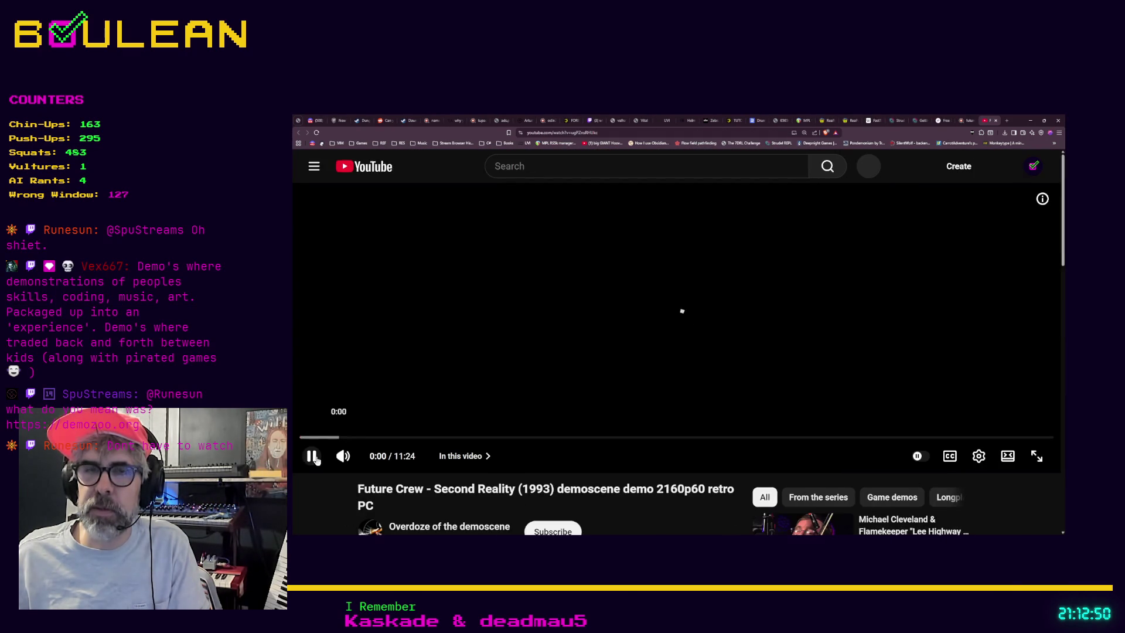
Play the Second Reality video muted and skip ahead through 1:42 and 2:33 to about 3:45.
left_click(312, 456)
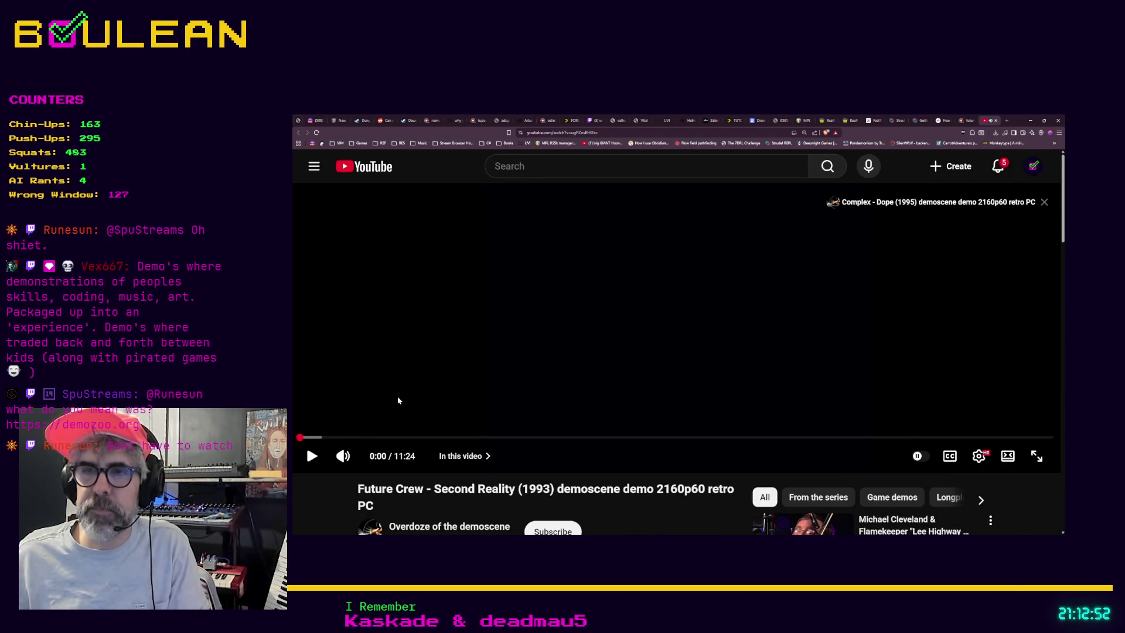
left_click(342, 456)
left_click(312, 456)
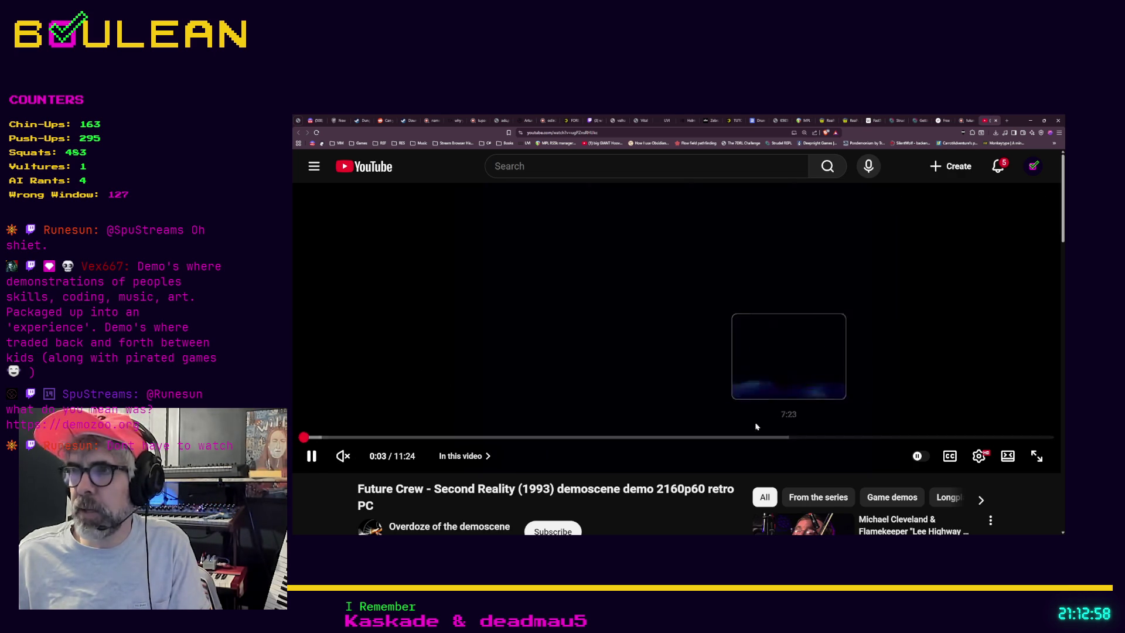
left_click(413, 438)
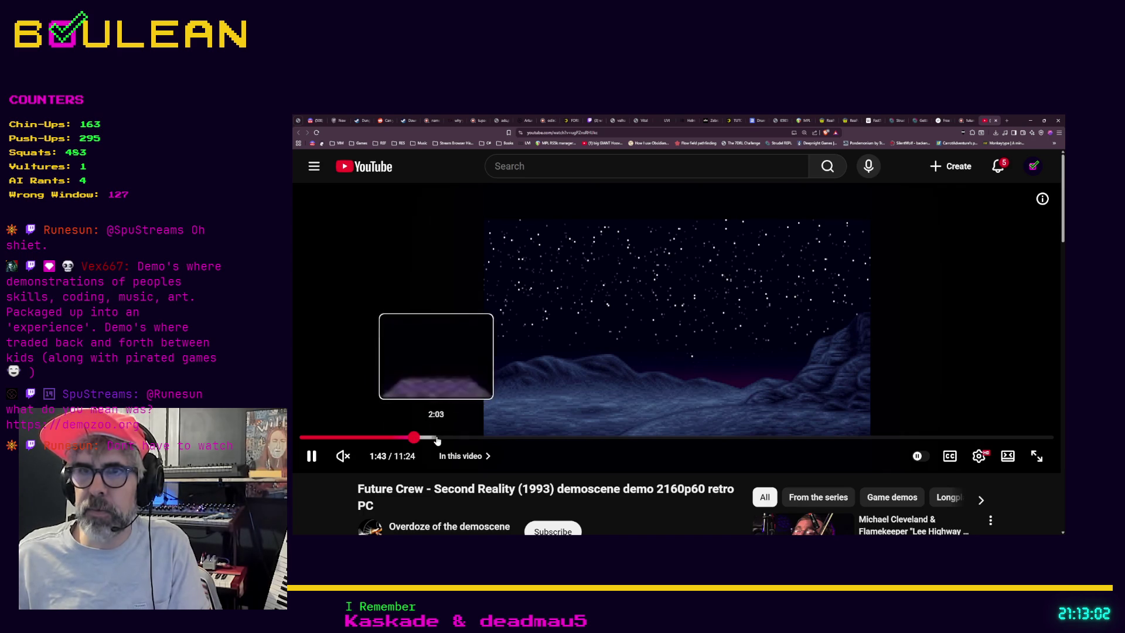
left_click(467, 439)
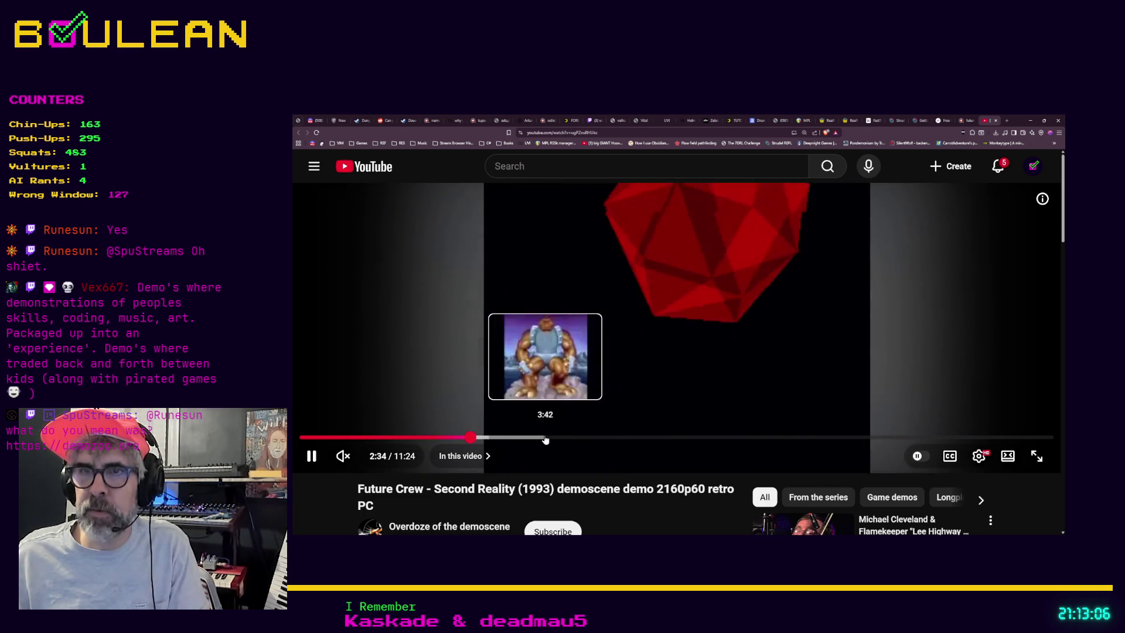
left_click(548, 438)
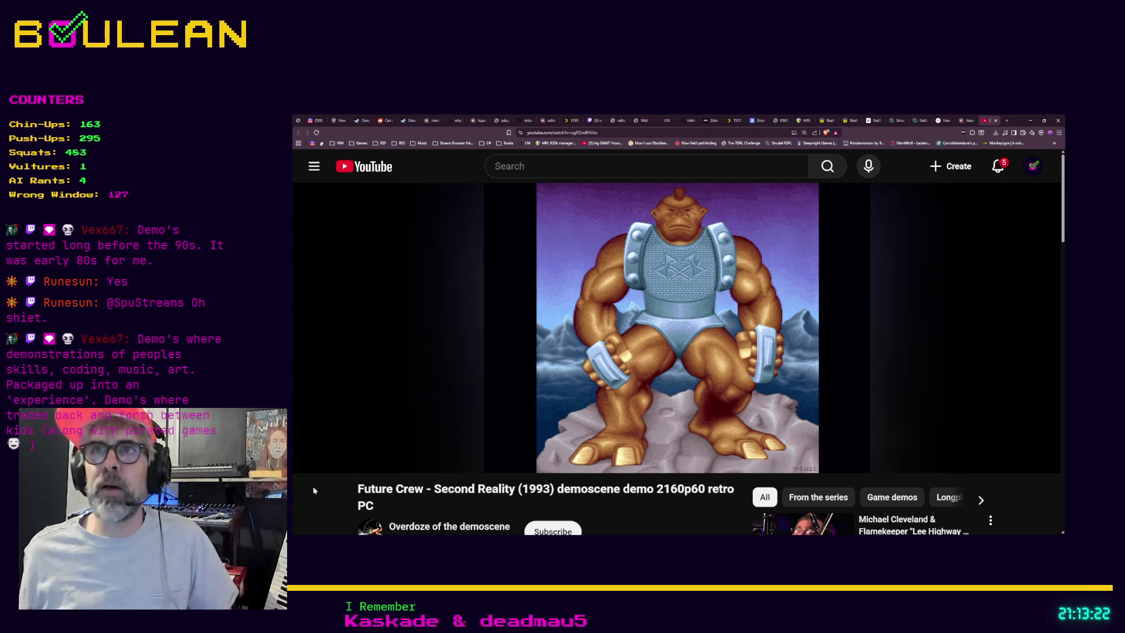
Select the video's web address for copying, then start a new browser tab.
left_click(600, 133)
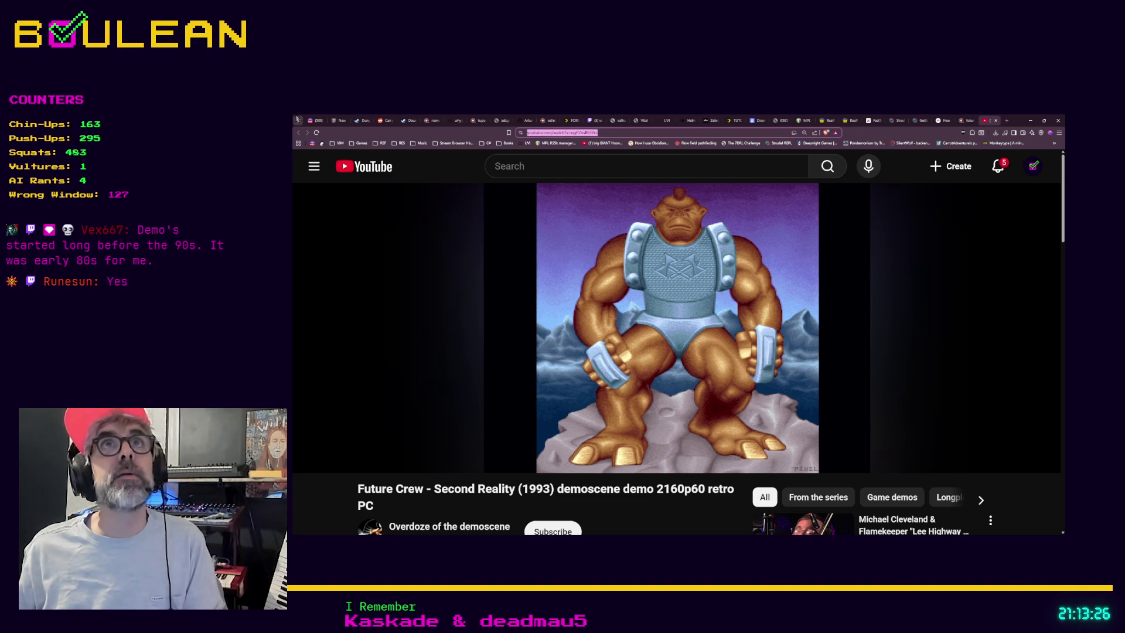
key("alt+Tab")
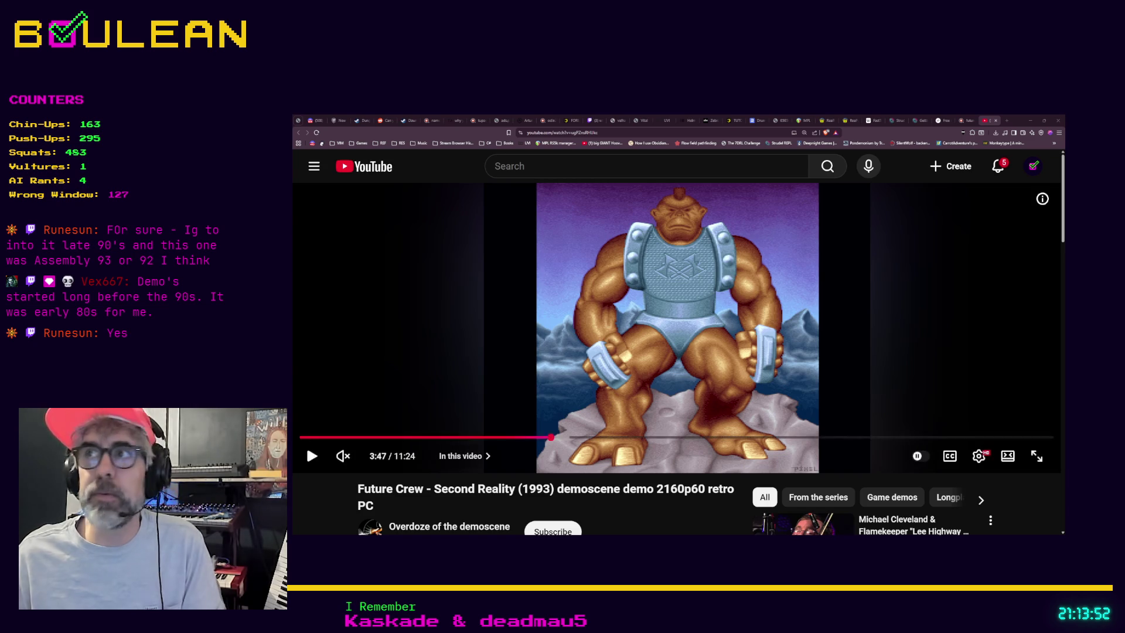
left_click(1006, 121)
Load demozoo.org and scroll briefly down and back up its front page.
type("demozoo.org")
key("Return")
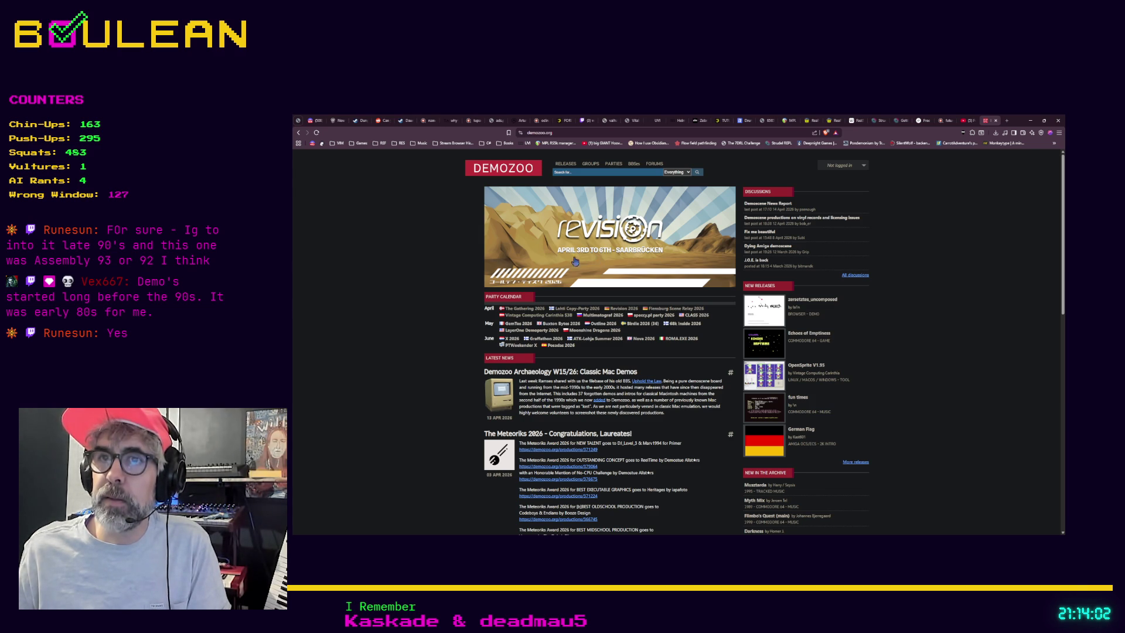
scroll(463, 293, "down", 2)
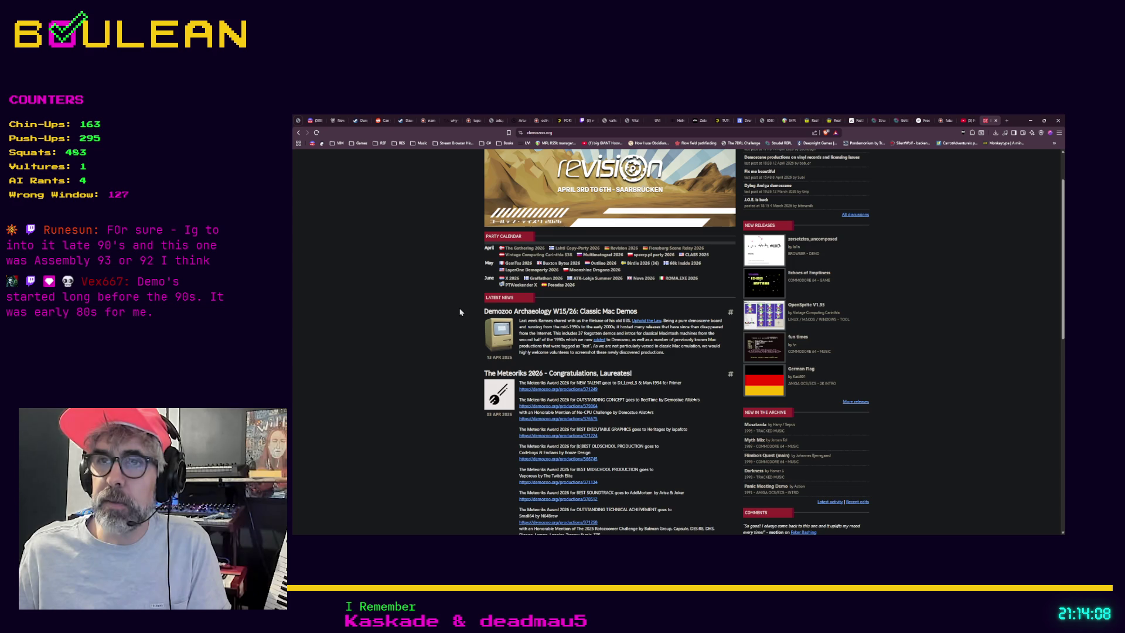
scroll(459, 312, "up", 2)
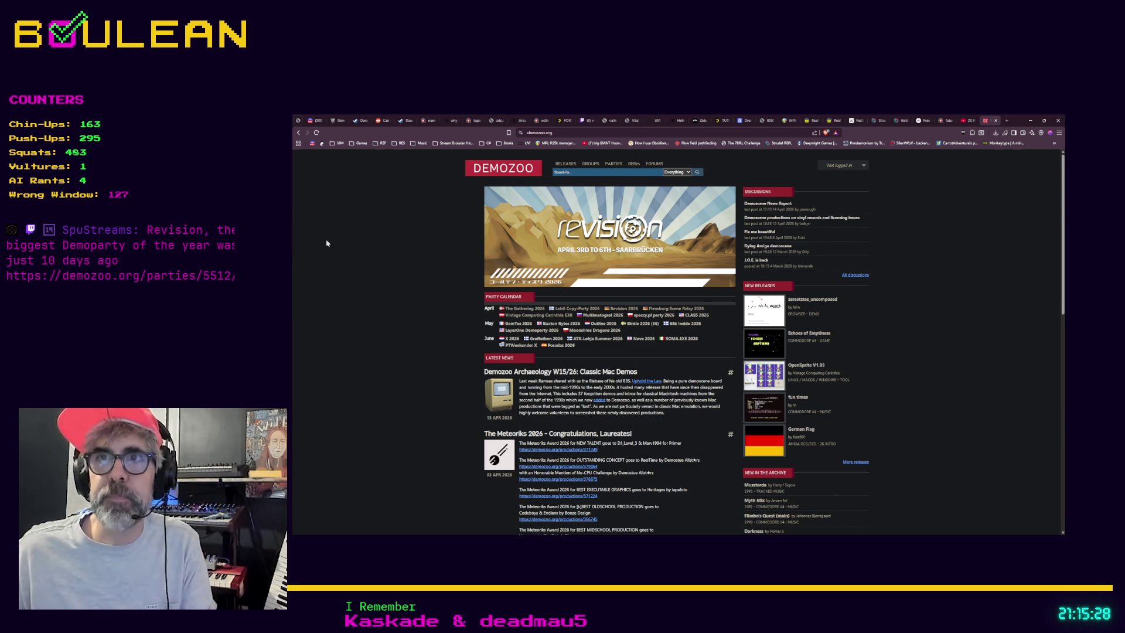
Load the pasted Revision 2026 party page in a new tab and jump to its 3D Graphics results.
key("ctrl+t")
type("https://demozoo.org/parties/5512/")
key("Return")
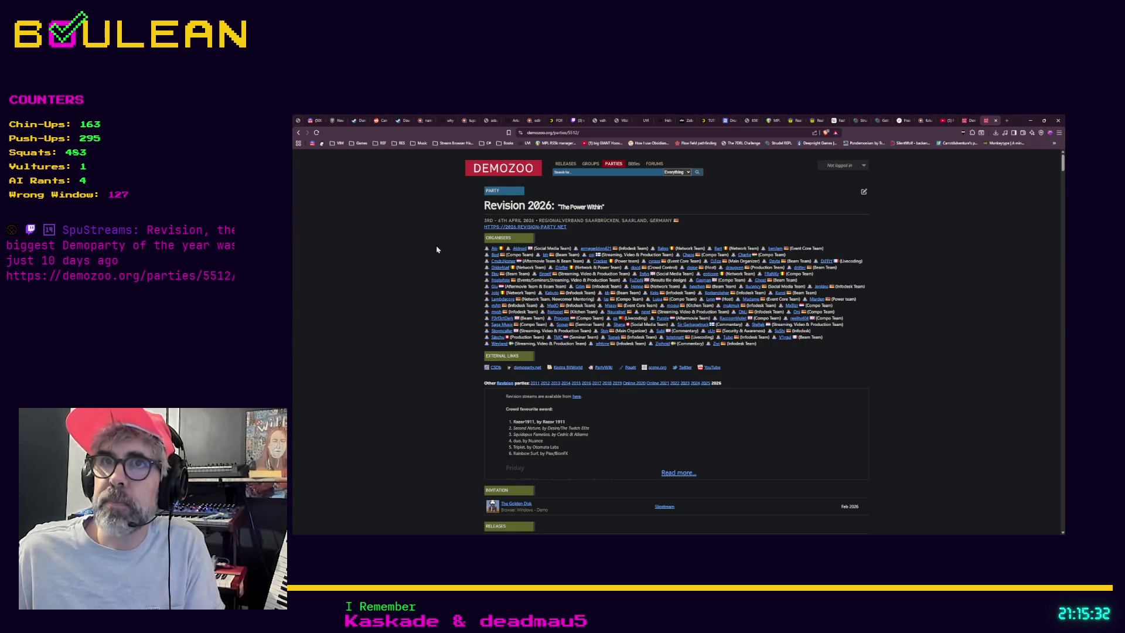
scroll(436, 246, "down", 3)
scroll(412, 253, "down", 2)
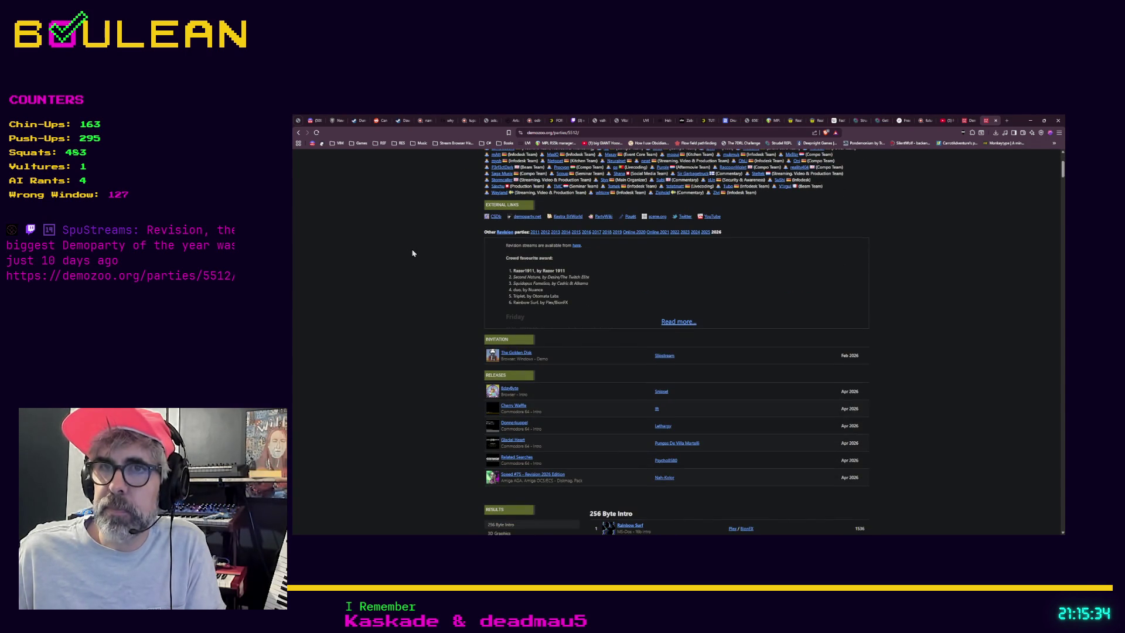
scroll(413, 253, "down", 2)
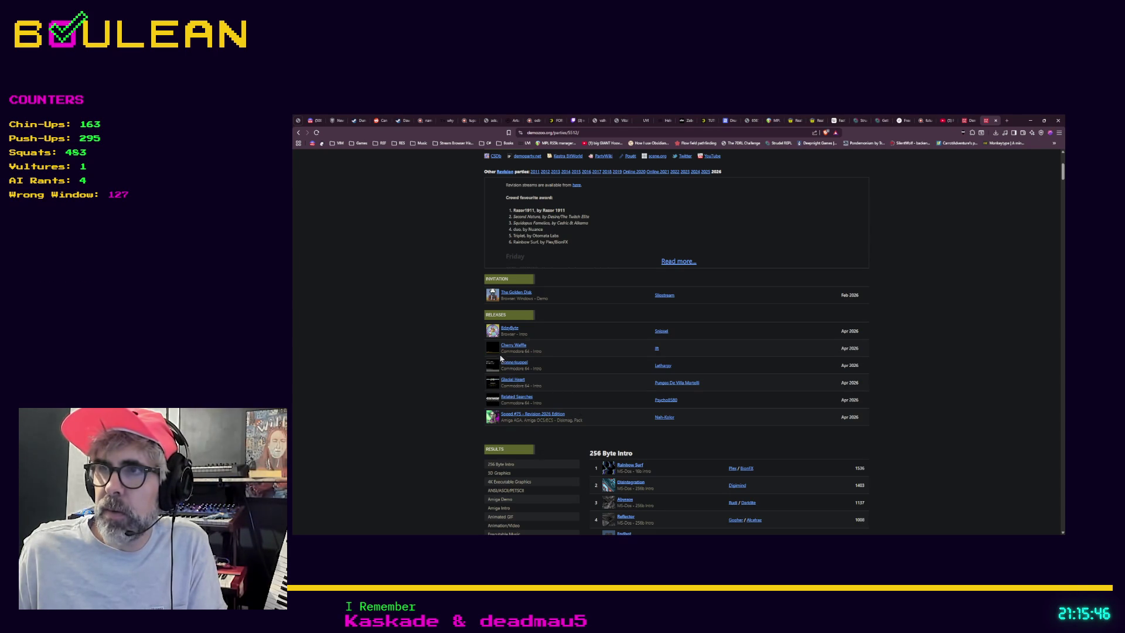
scroll(441, 329, "down", 1)
scroll(440, 333, "down", 1)
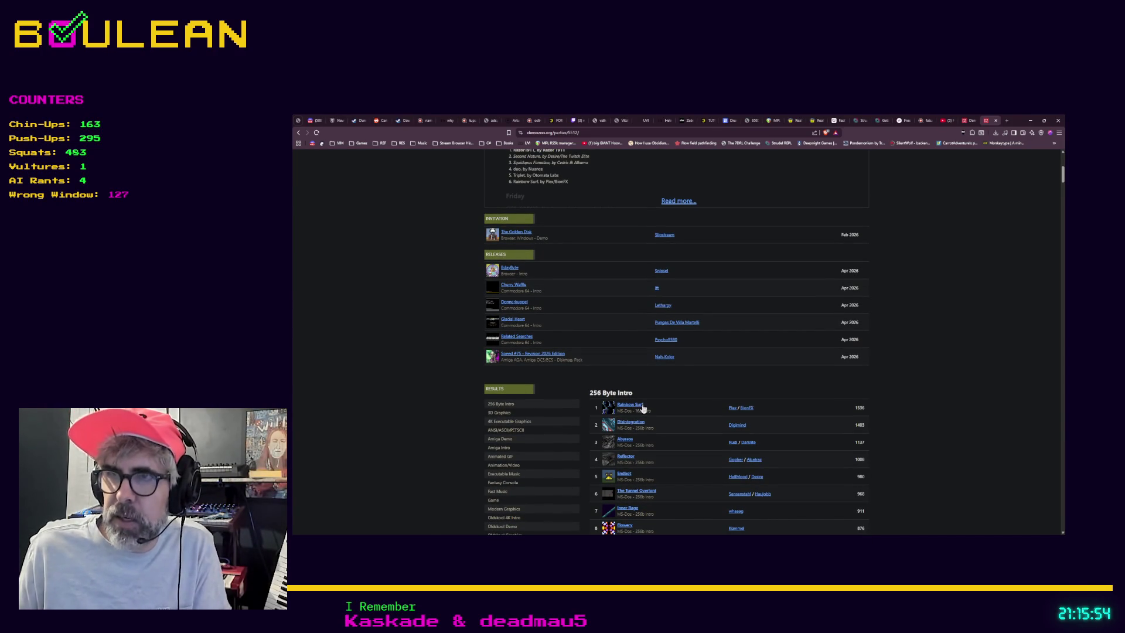
scroll(646, 408, "down", 1)
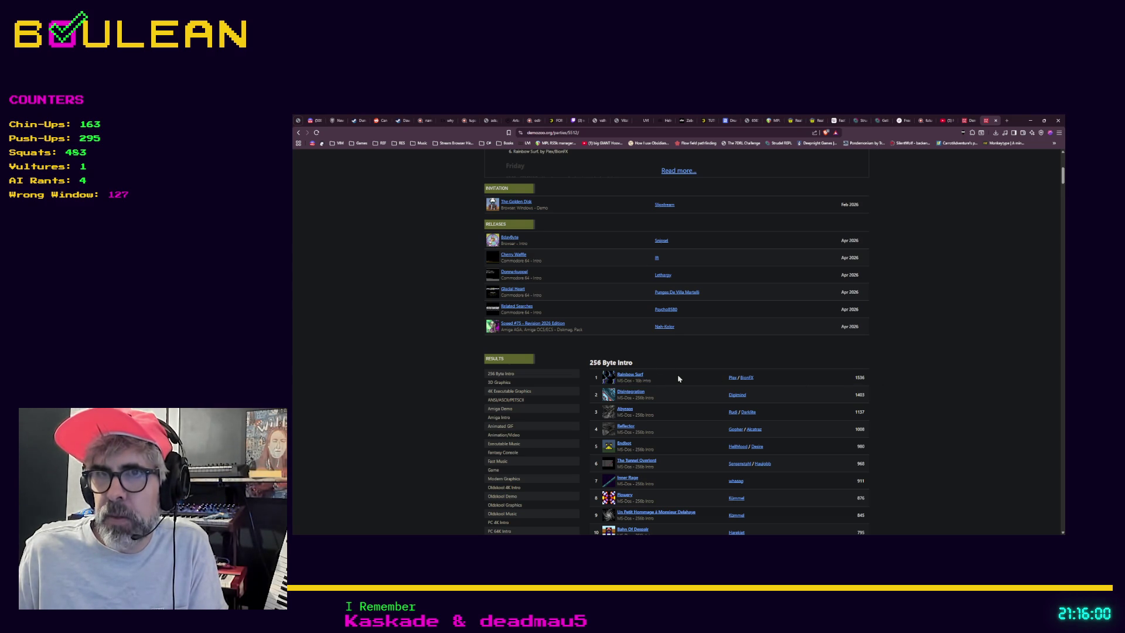
left_click(501, 383)
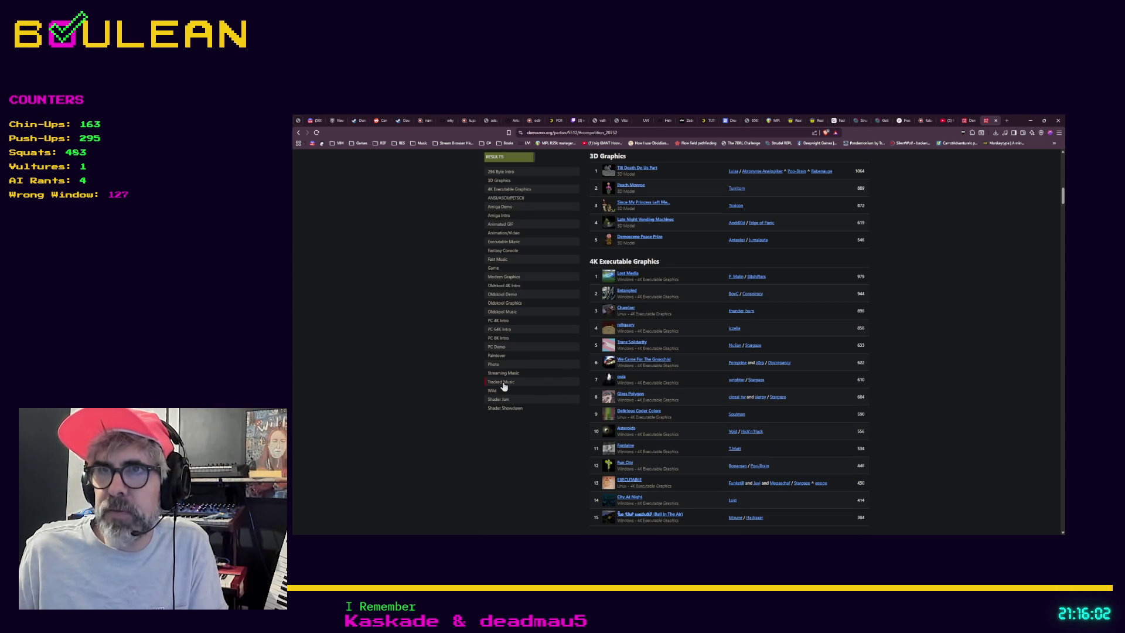
Jump to the Oldskool Graphics results, then scroll back up the party page.
left_click(501, 303)
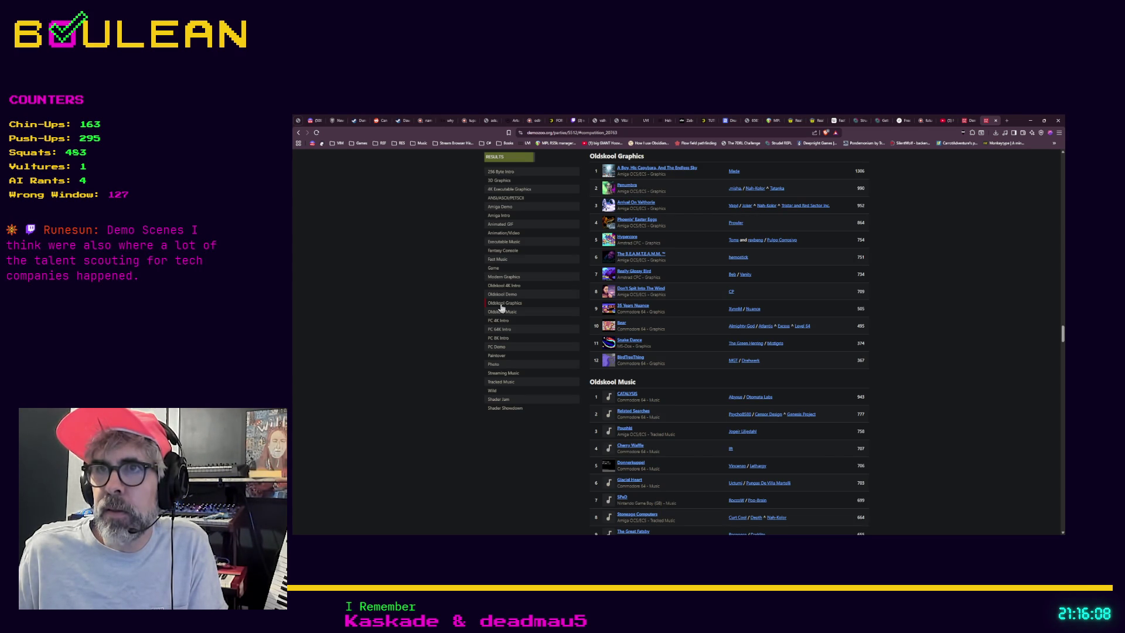
scroll(501, 307, "up", 3)
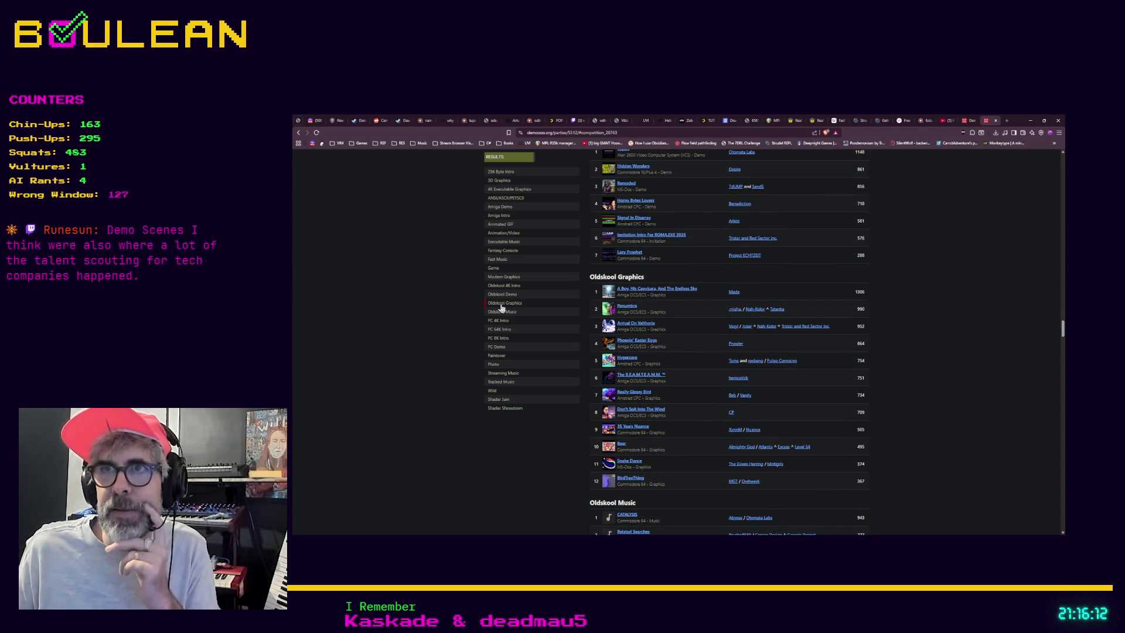
scroll(536, 281, "up", 4)
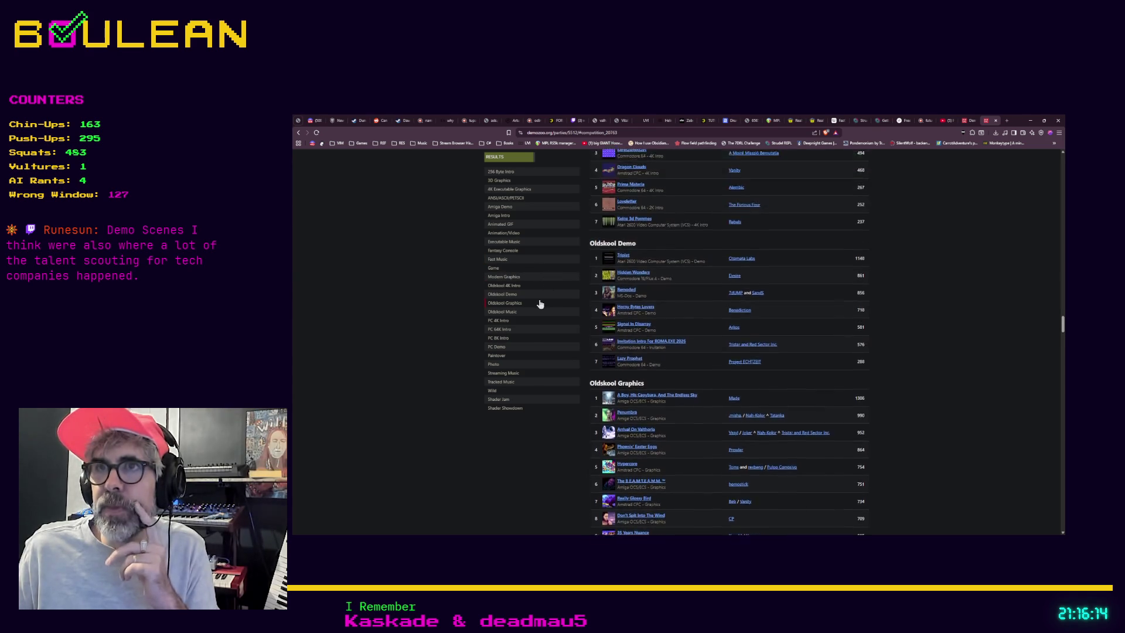
scroll(540, 304, "up", 1)
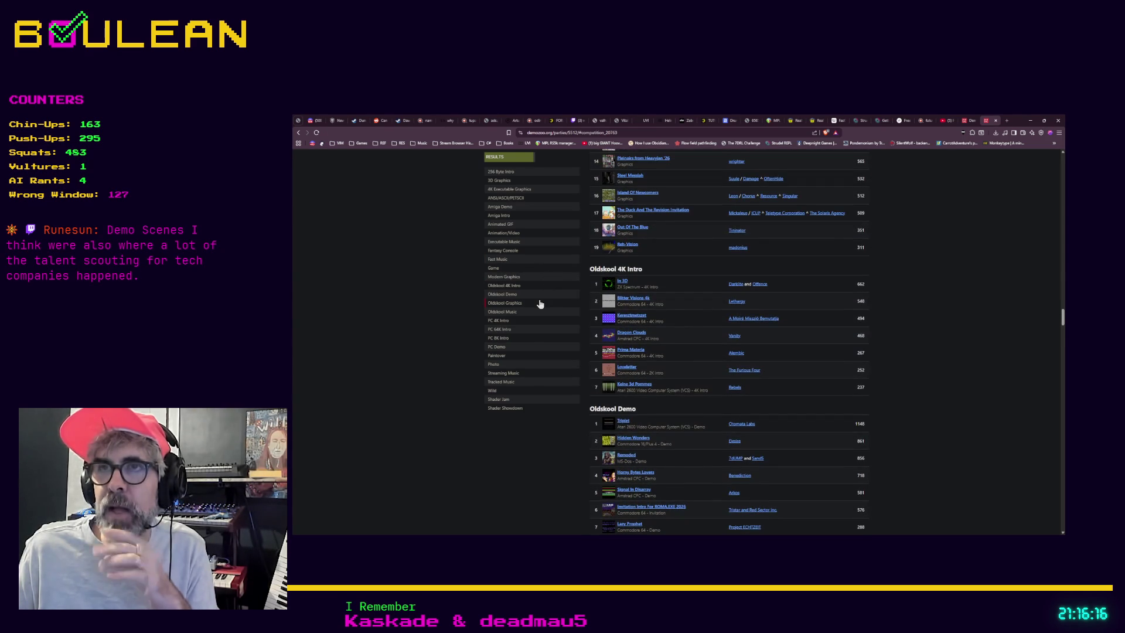
scroll(540, 303, "up", 2)
scroll(539, 303, "up", 6)
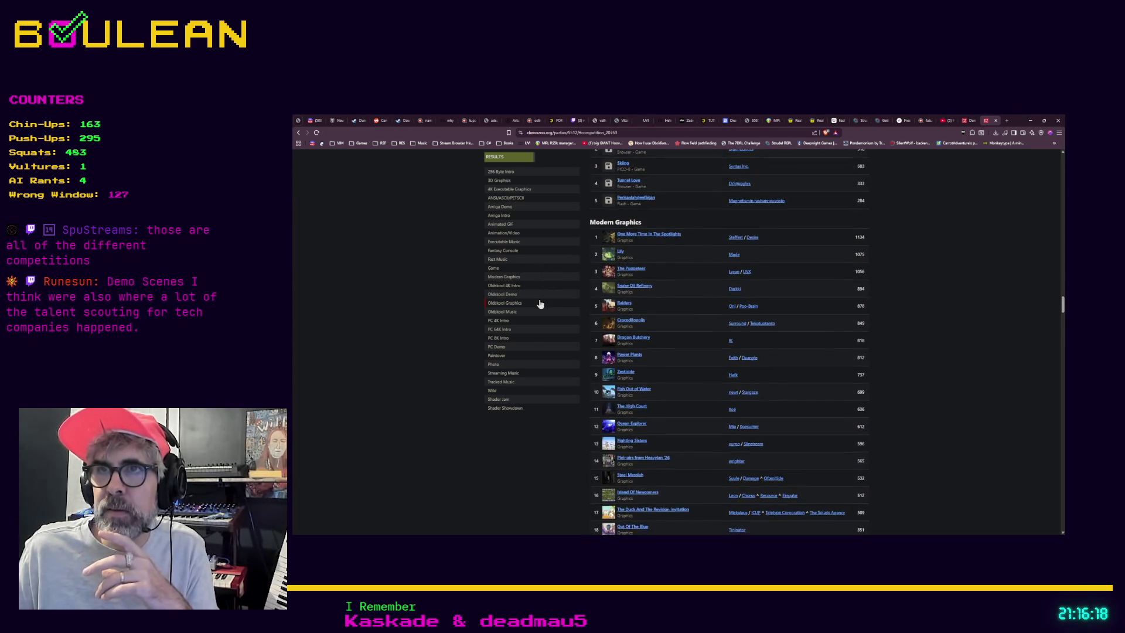
scroll(691, 319, "up", 7)
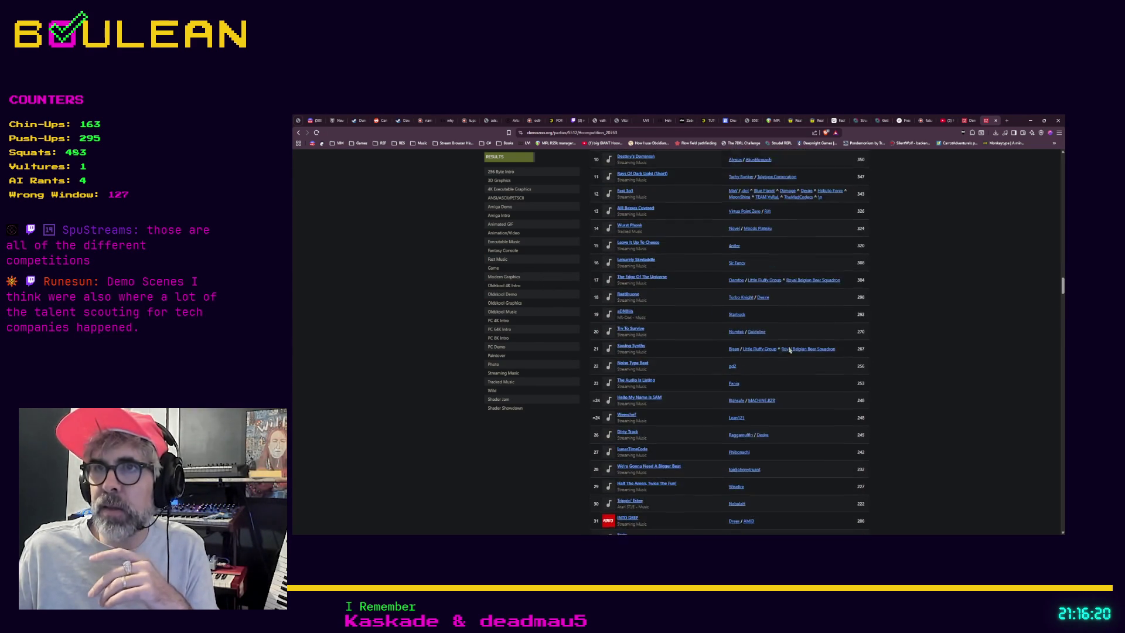
mouse_move(1061, 283)
left_mouse_down()
mouse_move(1044, 168)
mouse_move(1046, 179)
left_mouse_up()
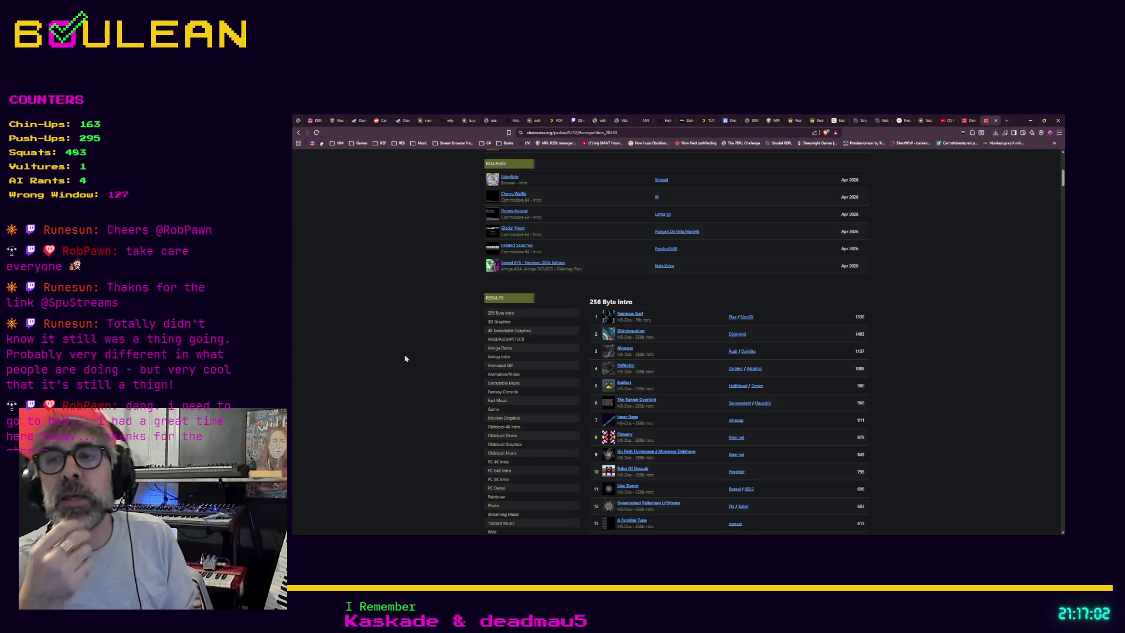
Jump to the Amiga Demo results, scroll down to Animated GIF and open the BOOMBOX entry.
scroll(647, 379, "down", 1)
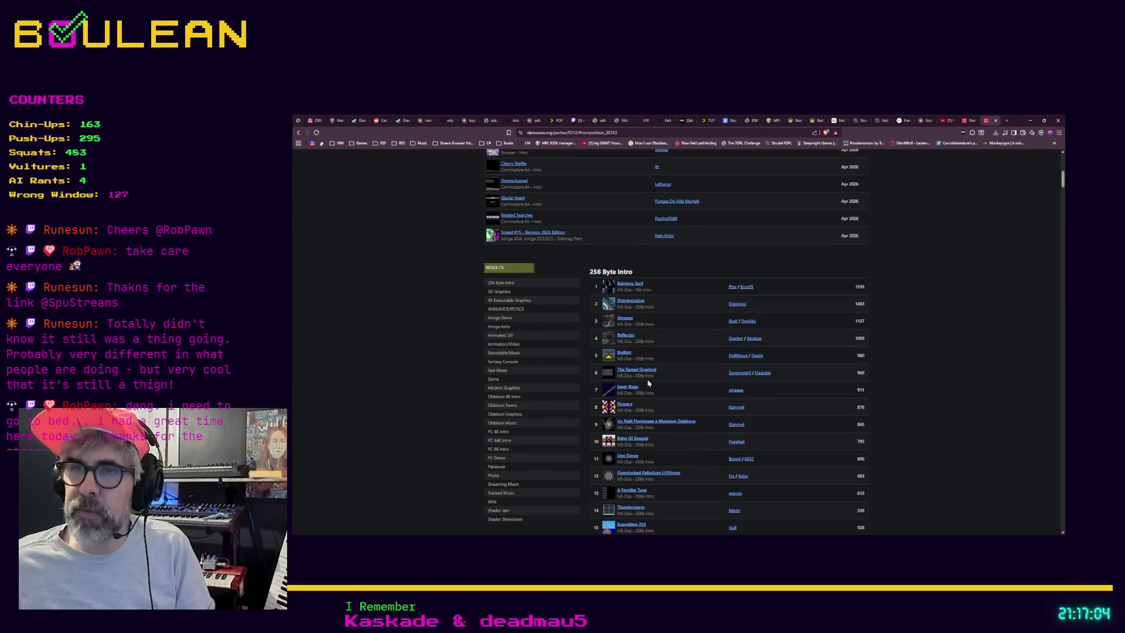
scroll(626, 413, "down", 2)
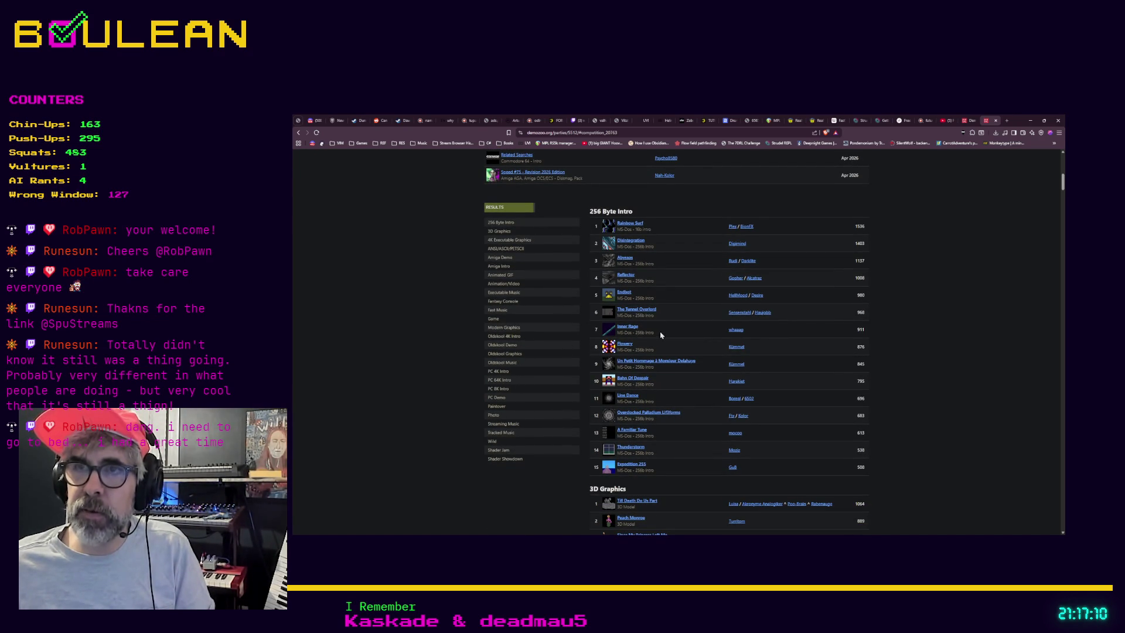
scroll(661, 334, "up", 1)
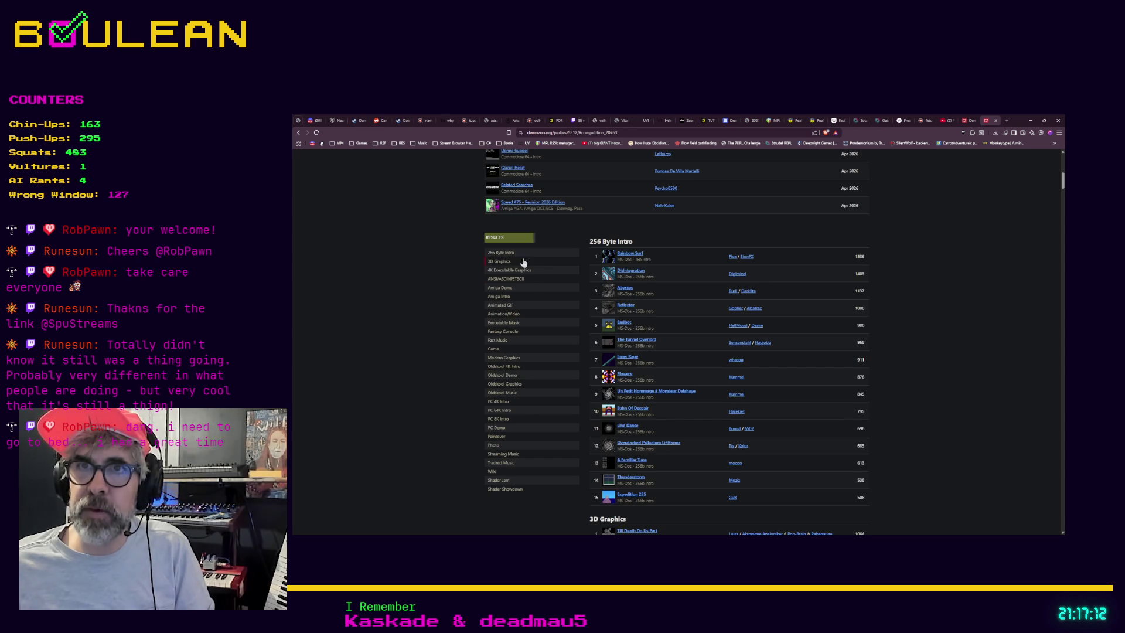
left_click(511, 288)
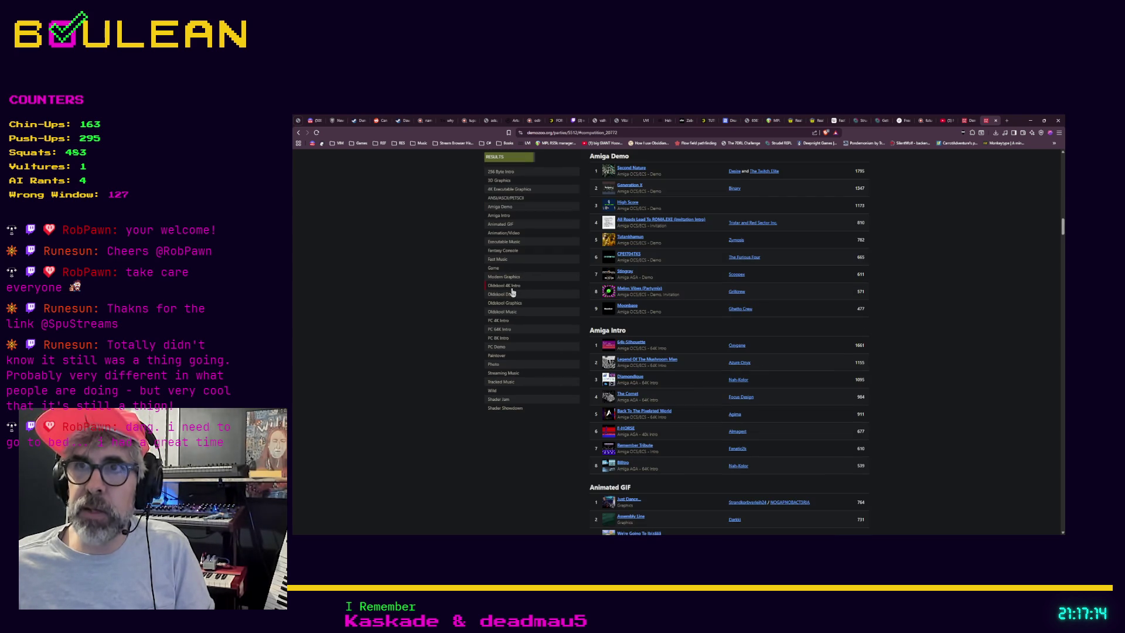
scroll(670, 359, "down", 2)
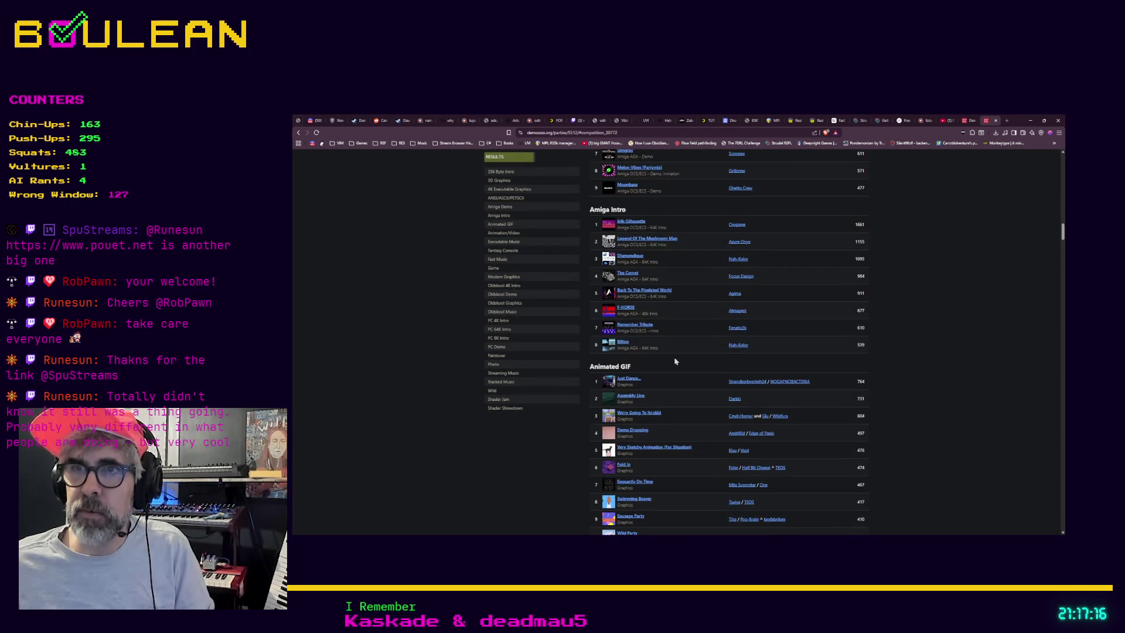
scroll(689, 366, "down", 3)
scroll(689, 367, "down", 2)
scroll(689, 367, "down", 2)
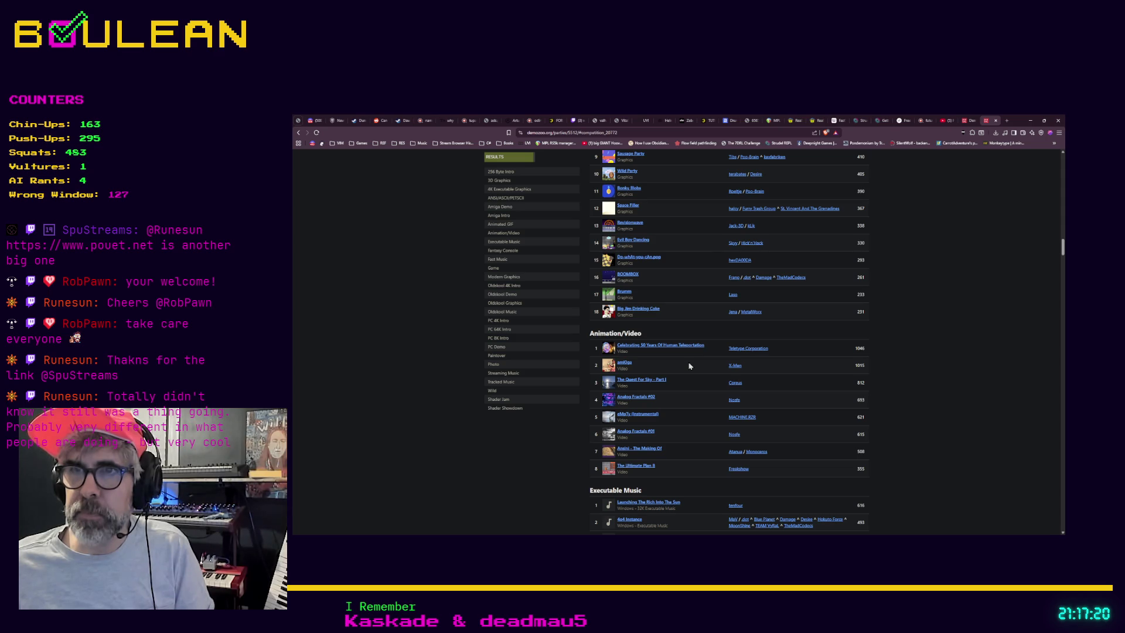
left_click(629, 275)
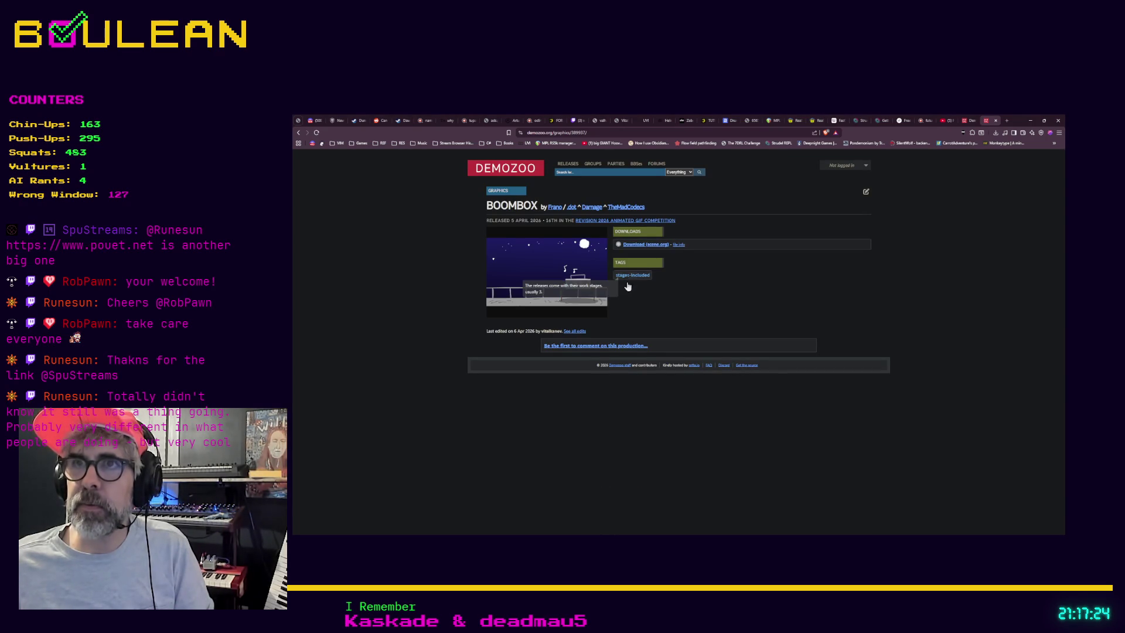
Enlarge the BOOMBOX image, then return to the tab showing the Demozoo homepage.
left_click(507, 289)
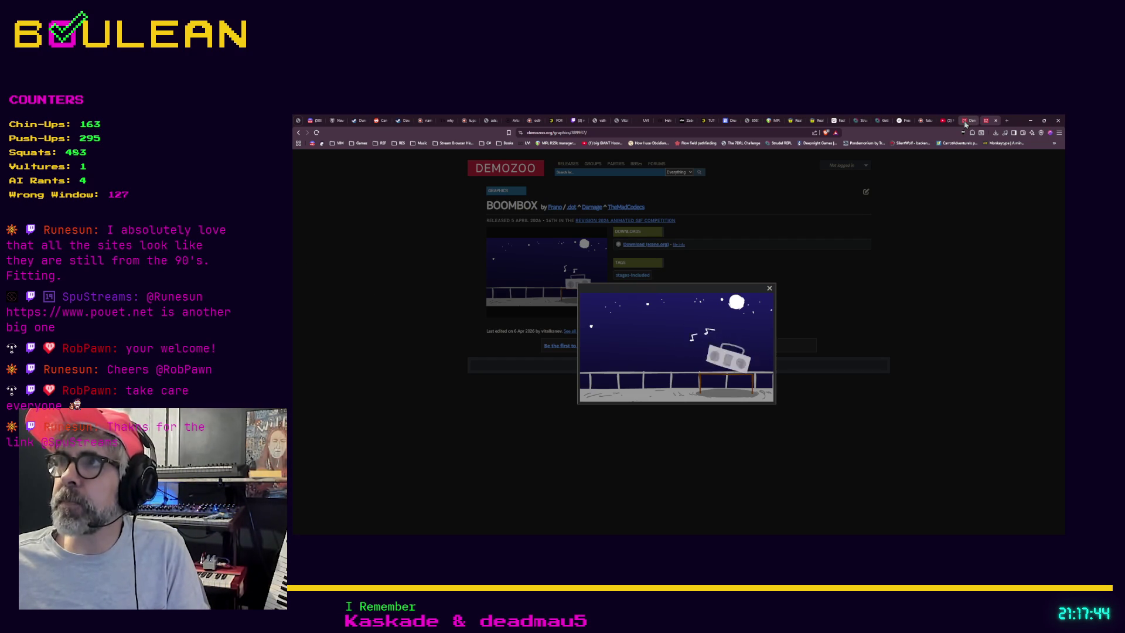
left_click(966, 122)
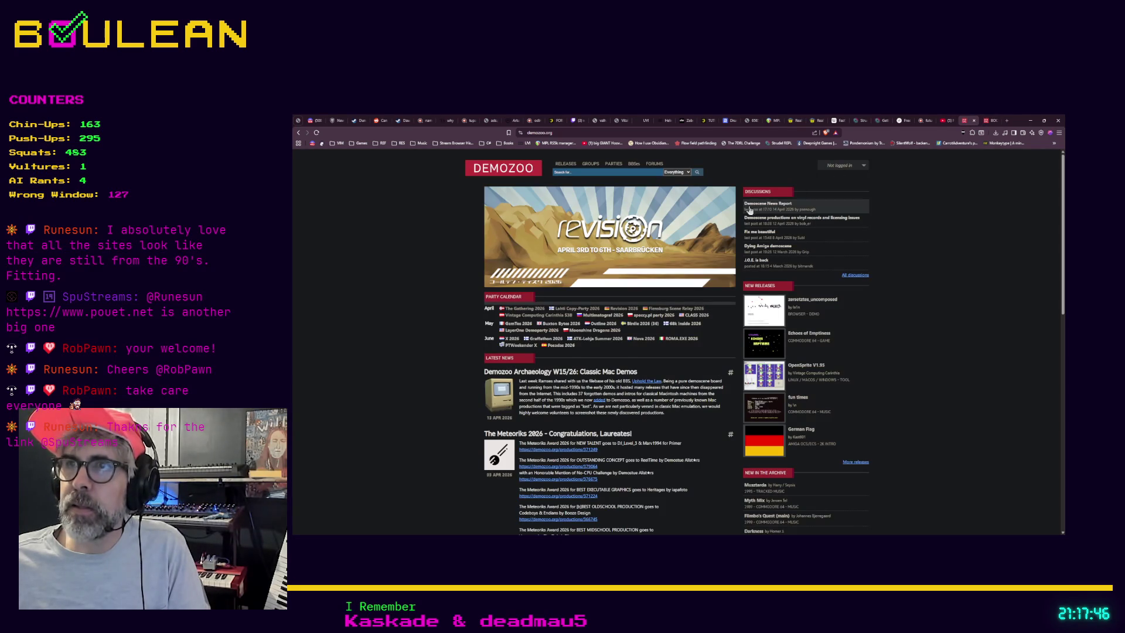
scroll(691, 224, "down", 2)
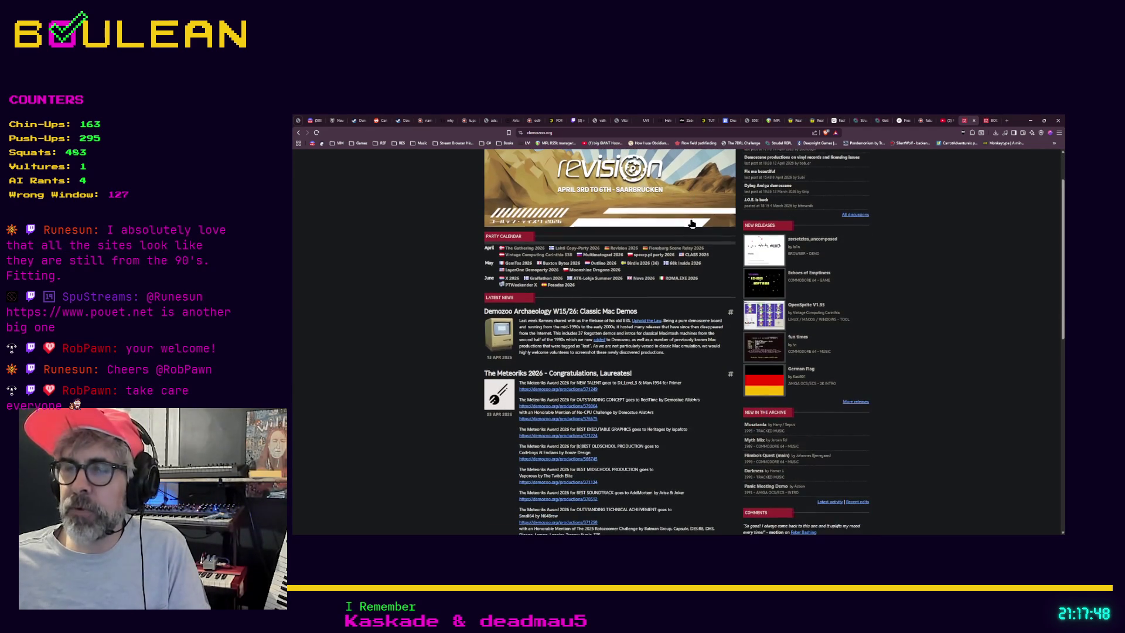
scroll(691, 225, "up", 2)
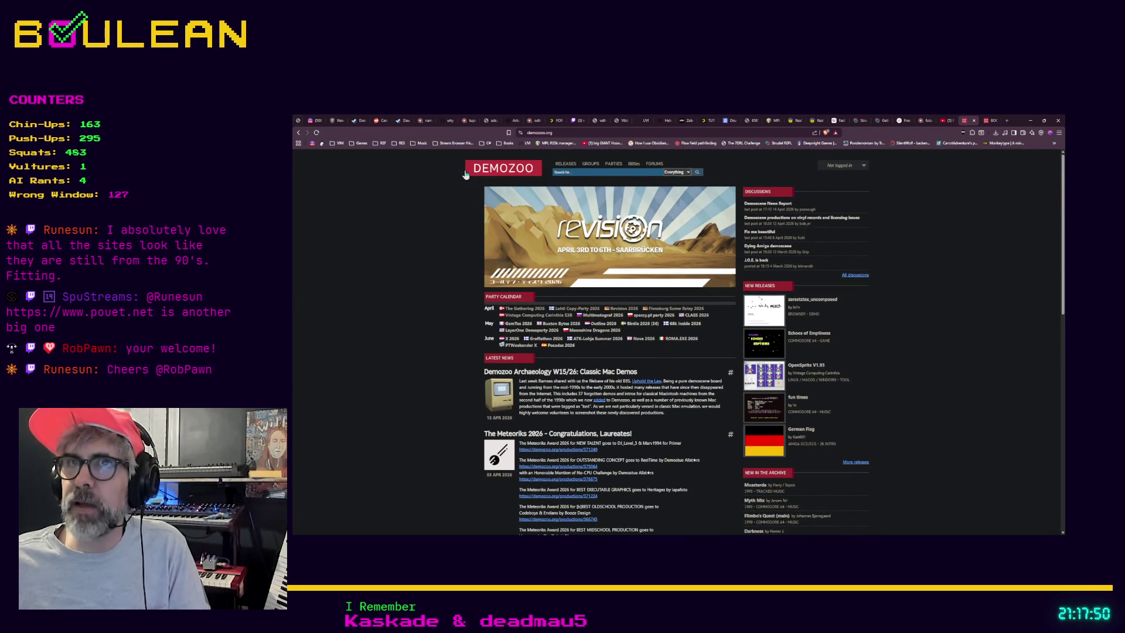
scroll(445, 219, "down", 10)
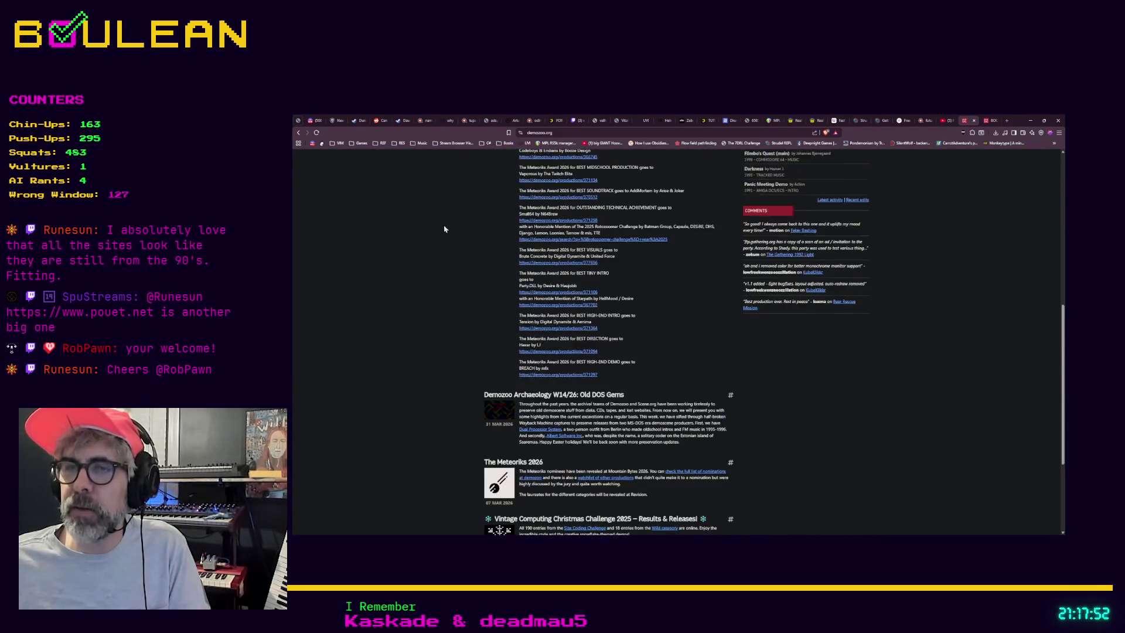
scroll(444, 229, "up", 1)
scroll(444, 228, "down", 1)
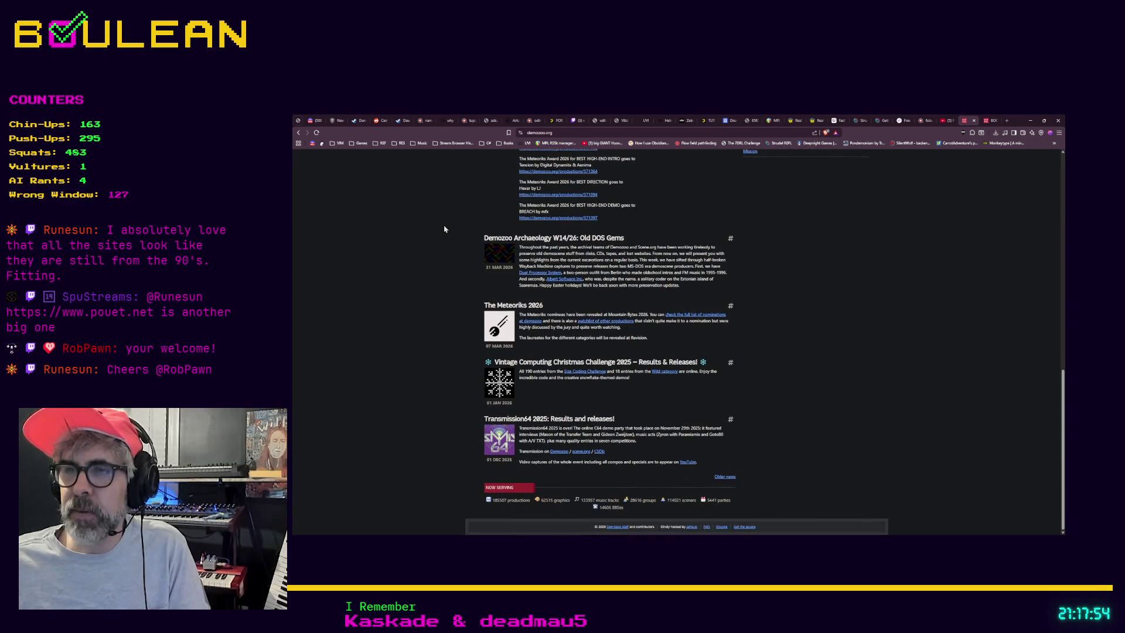
scroll(444, 228, "up", 10)
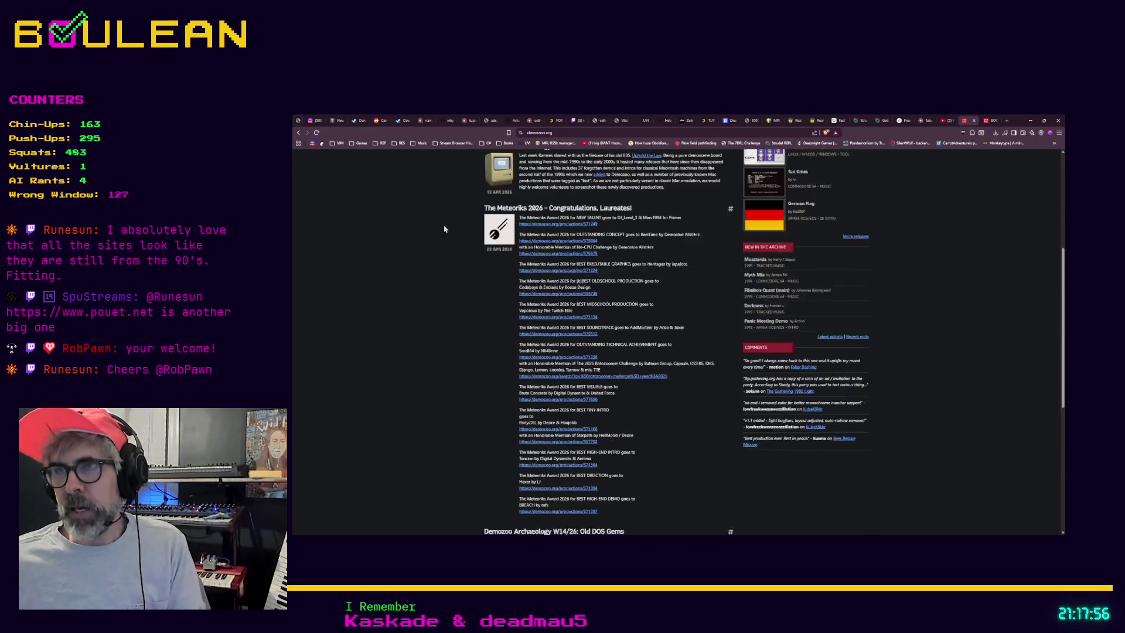
scroll(444, 228, "up", 2)
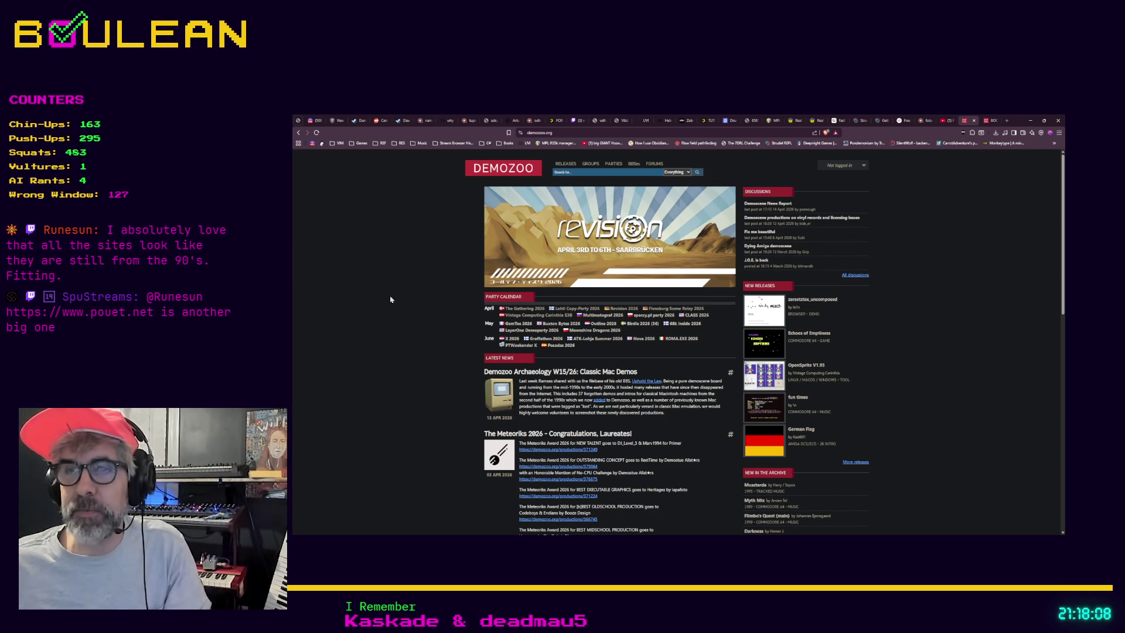
Load based.cooking in a new tab and select its address to copy it.
key("ctrl+t")
type("base")
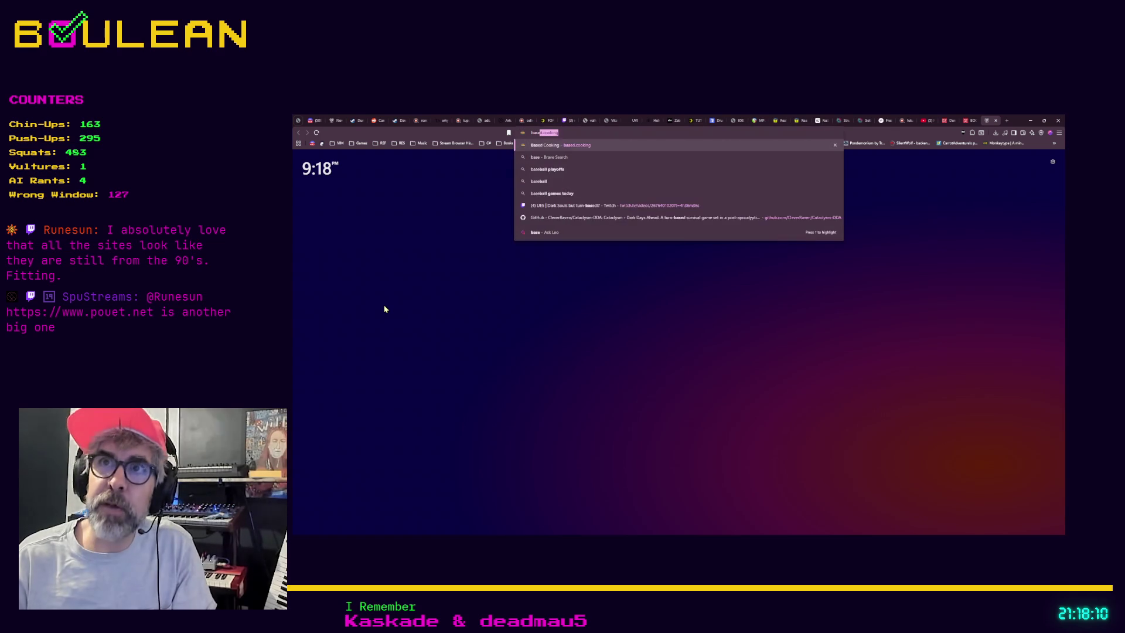
key("Return")
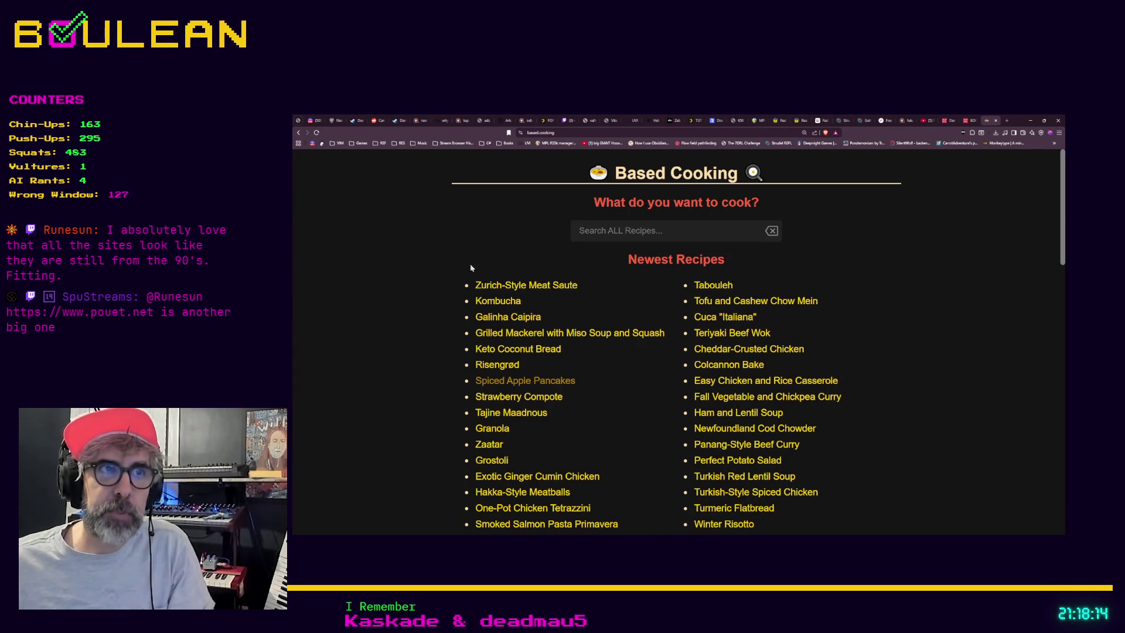
left_click(559, 132)
key("alt+Tab")
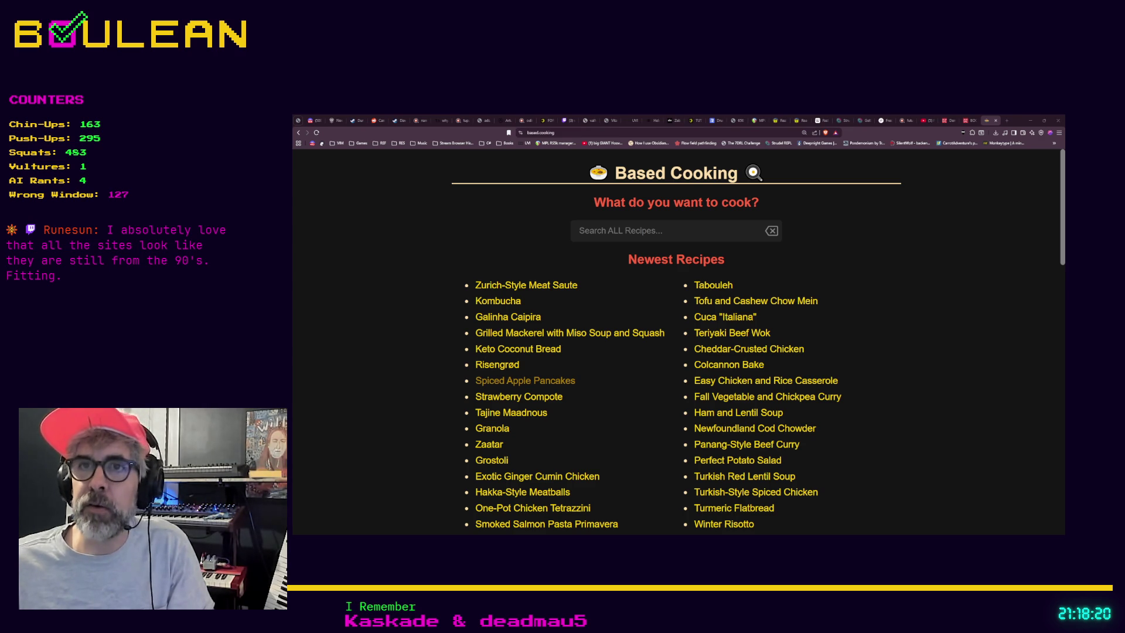
Scroll down through the Based Cooking recipe list and About section, then back up.
scroll(534, 355, "down", 5)
scroll(561, 388, "down", 6)
scroll(561, 388, "down", 5)
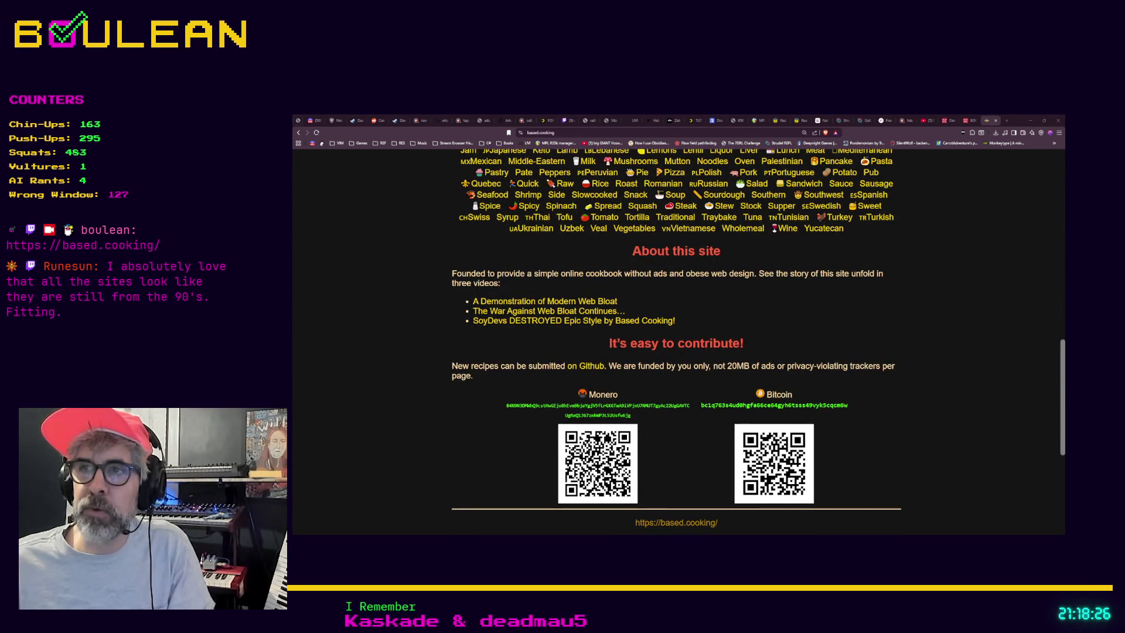
scroll(676, 340, "up", 8)
scroll(525, 320, "up", 6)
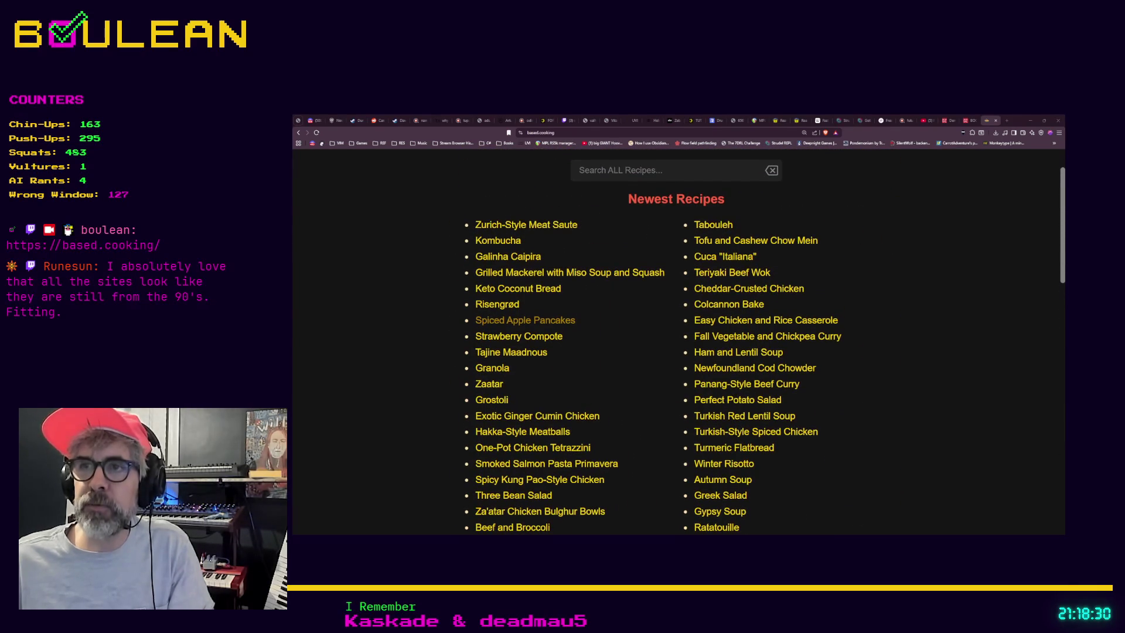